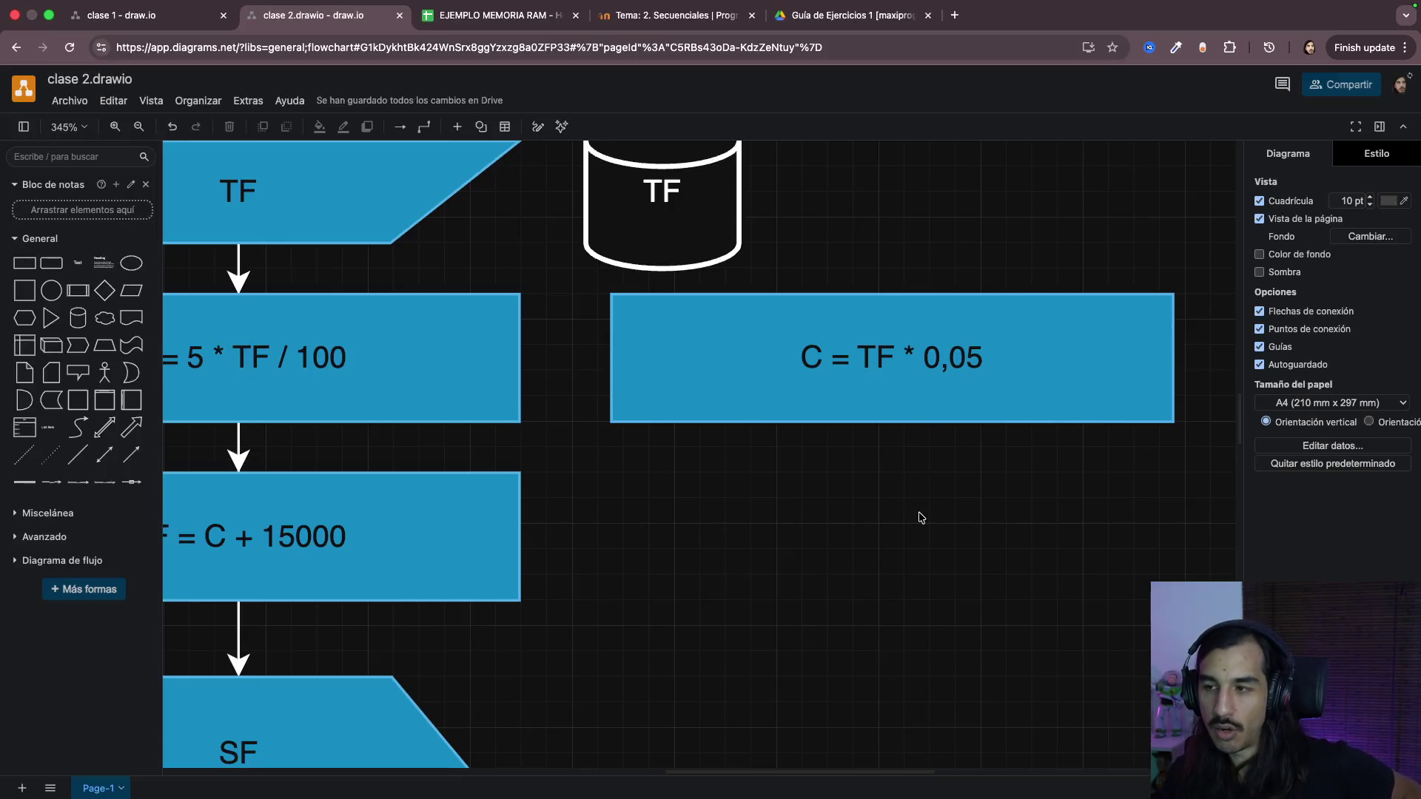
scroll(919, 517, down, 1)
scroll(919, 518, down, 3)
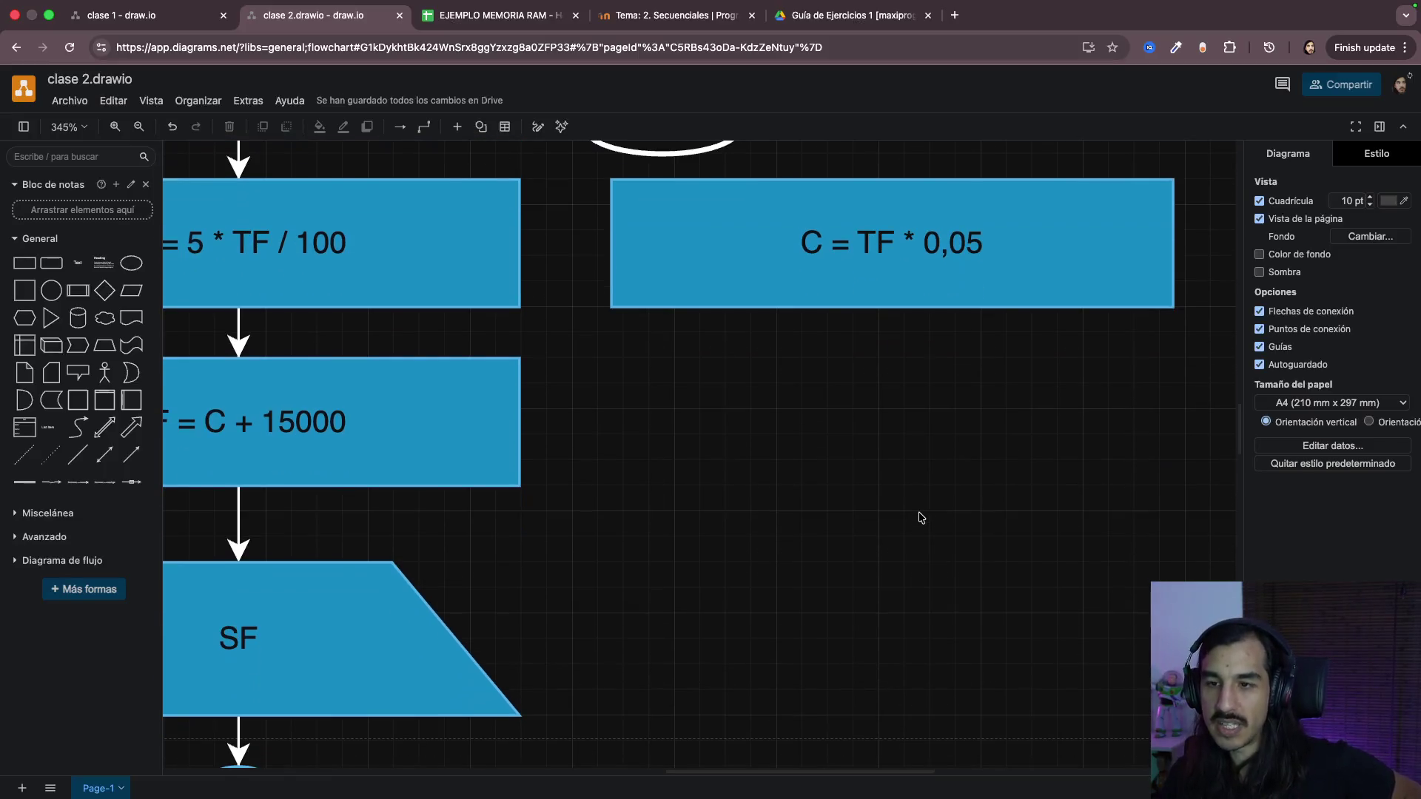
Step: Place a new free text label reading 100 * 1 below the C = TF * 0,05 box
click(75, 264)
drag(655, 438, 834, 388)
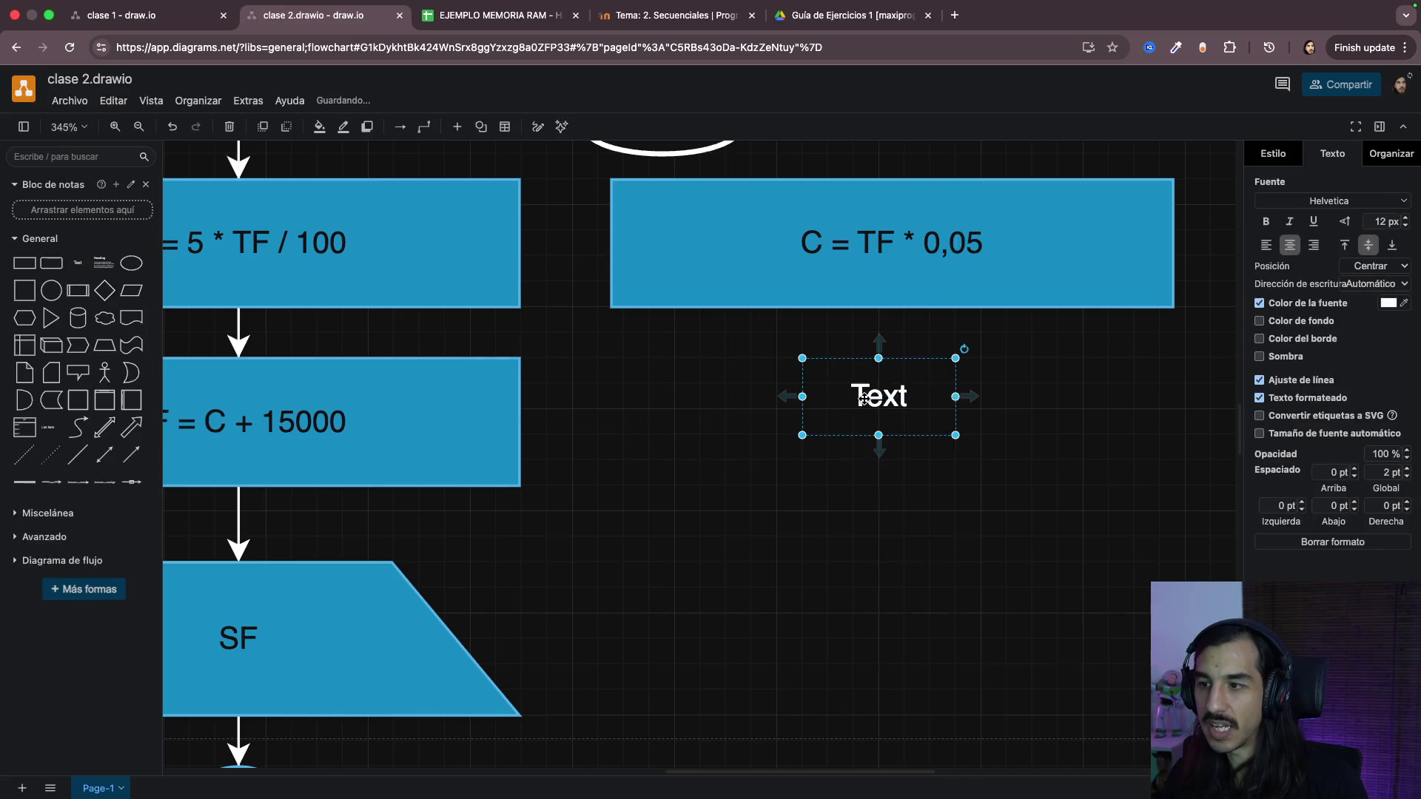
double_click(877, 396)
text(100)
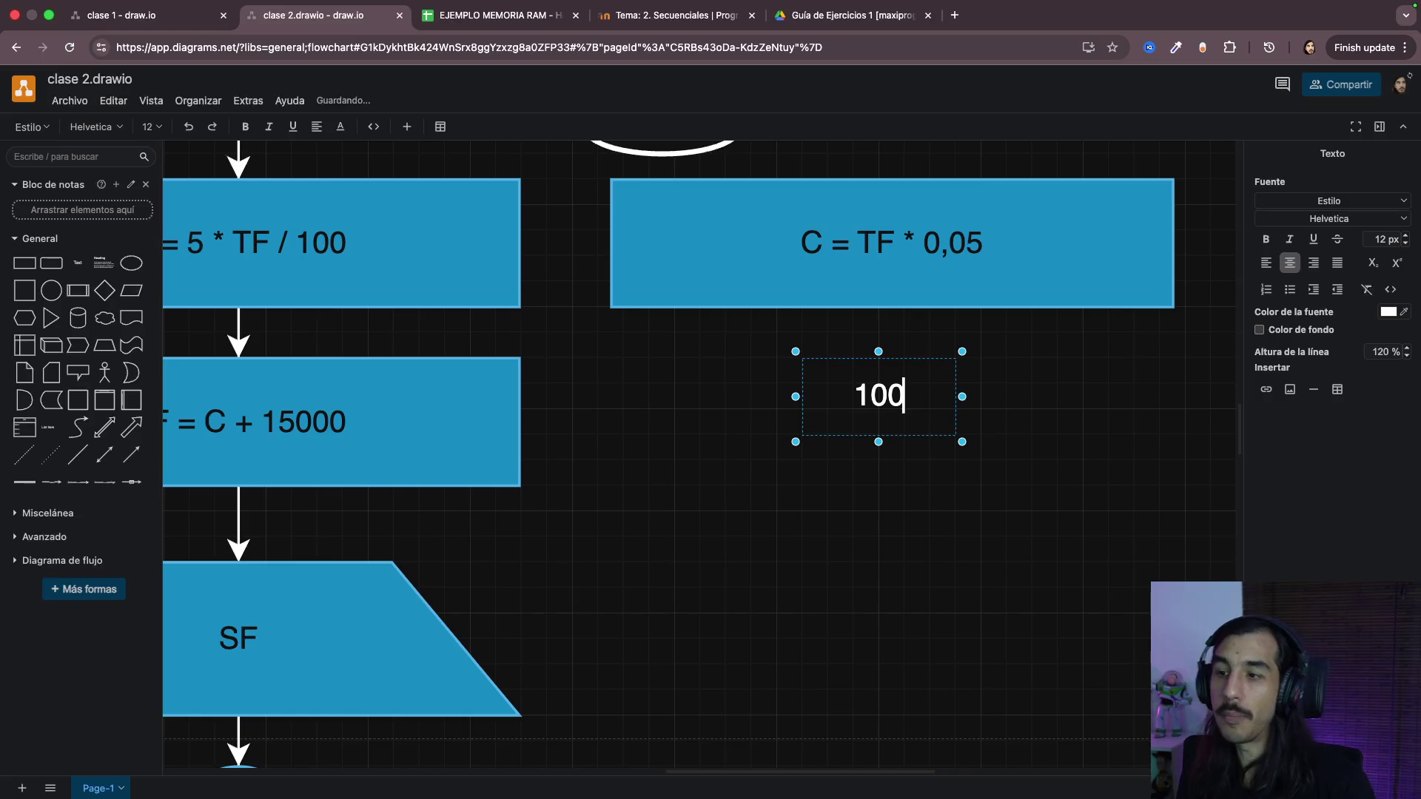
text( * 1)
click(992, 537)
Step: Add an empty second line to the 100 * 1 label and enlarge the box to fit two lines
click(921, 397)
double_click(921, 397)
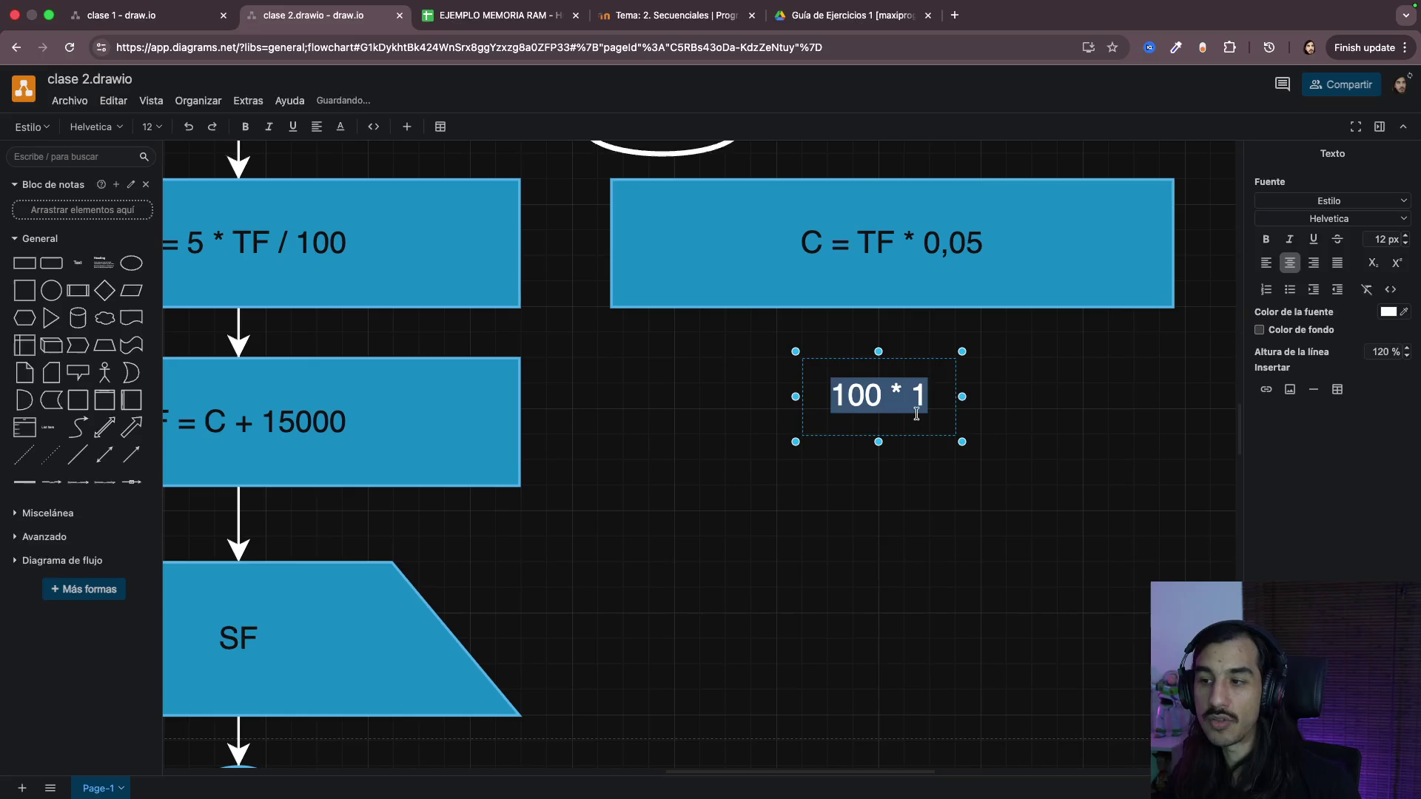
key(End)
key(Return)
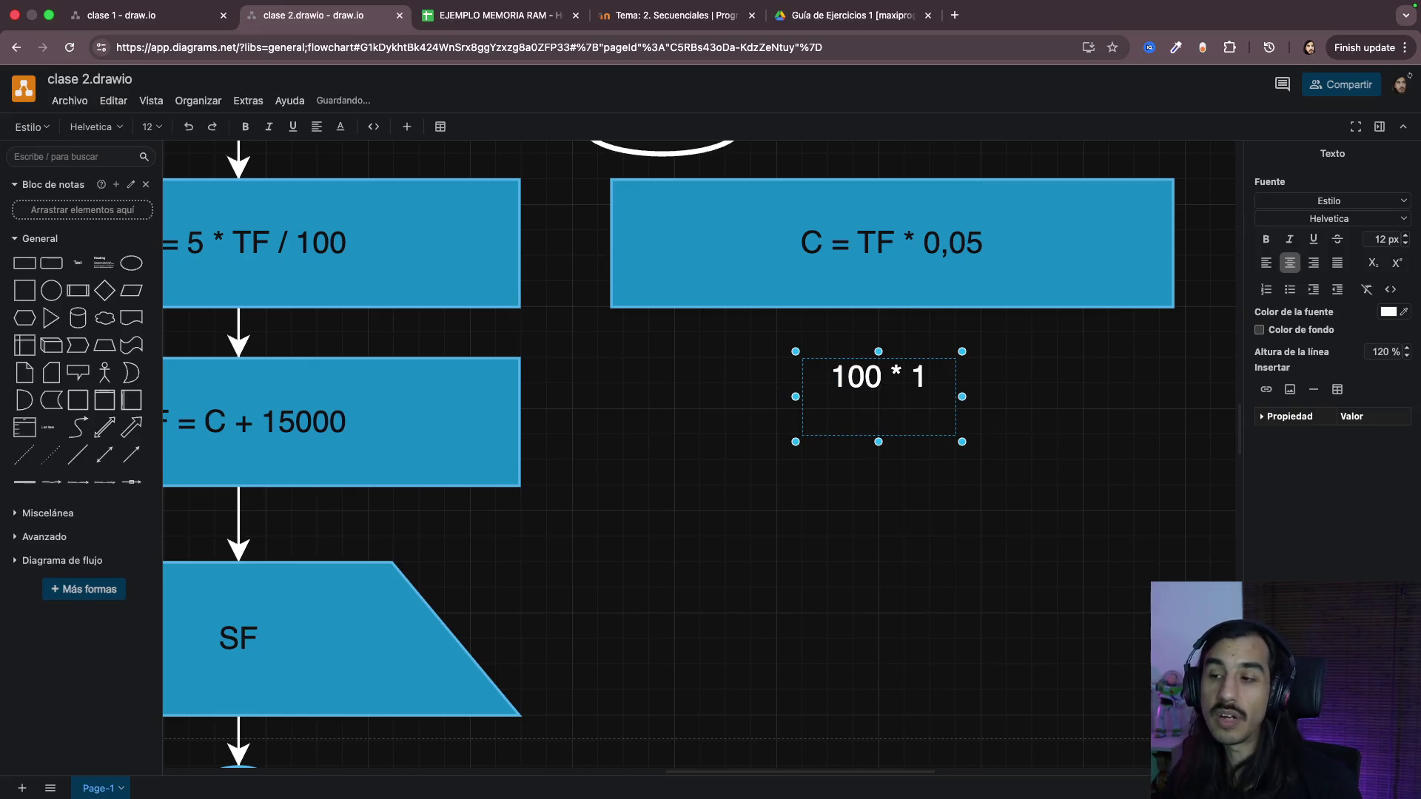
click(928, 491)
click(932, 431)
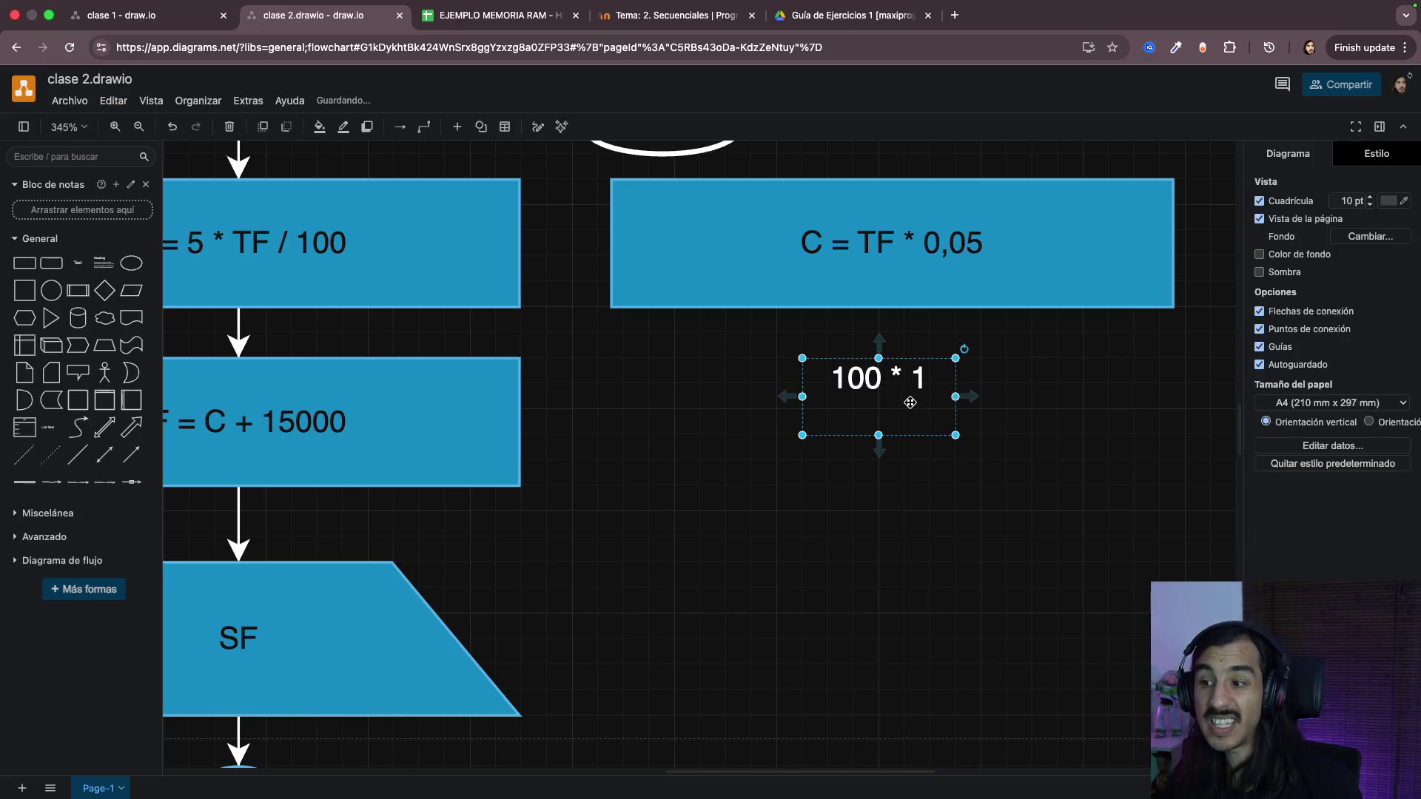
drag(955, 435, 1012, 517)
Step: Fill the label's empty second line with a 100 * multiplier under 100 * 1
double_click(946, 431)
key(Down)
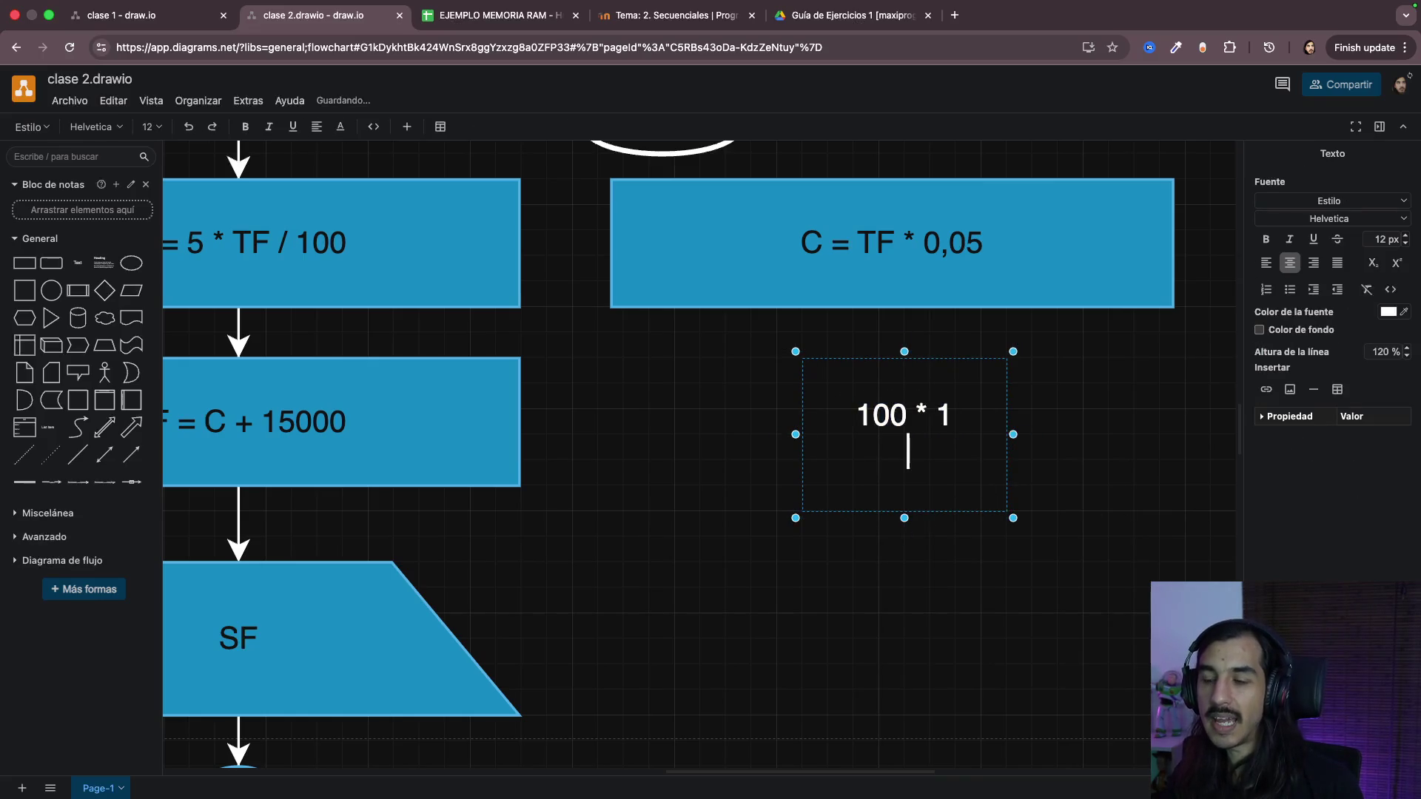
text(100 )
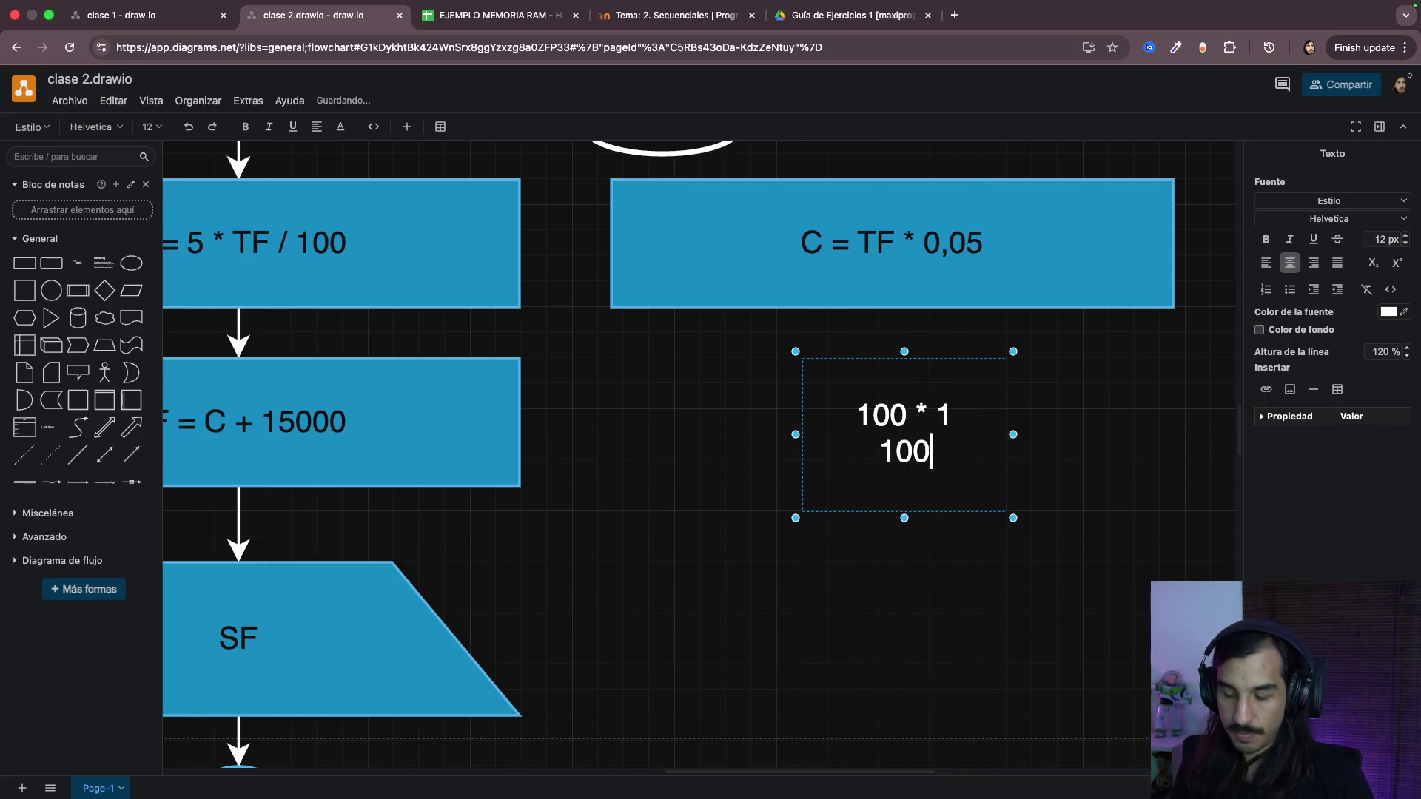
text(* 2)
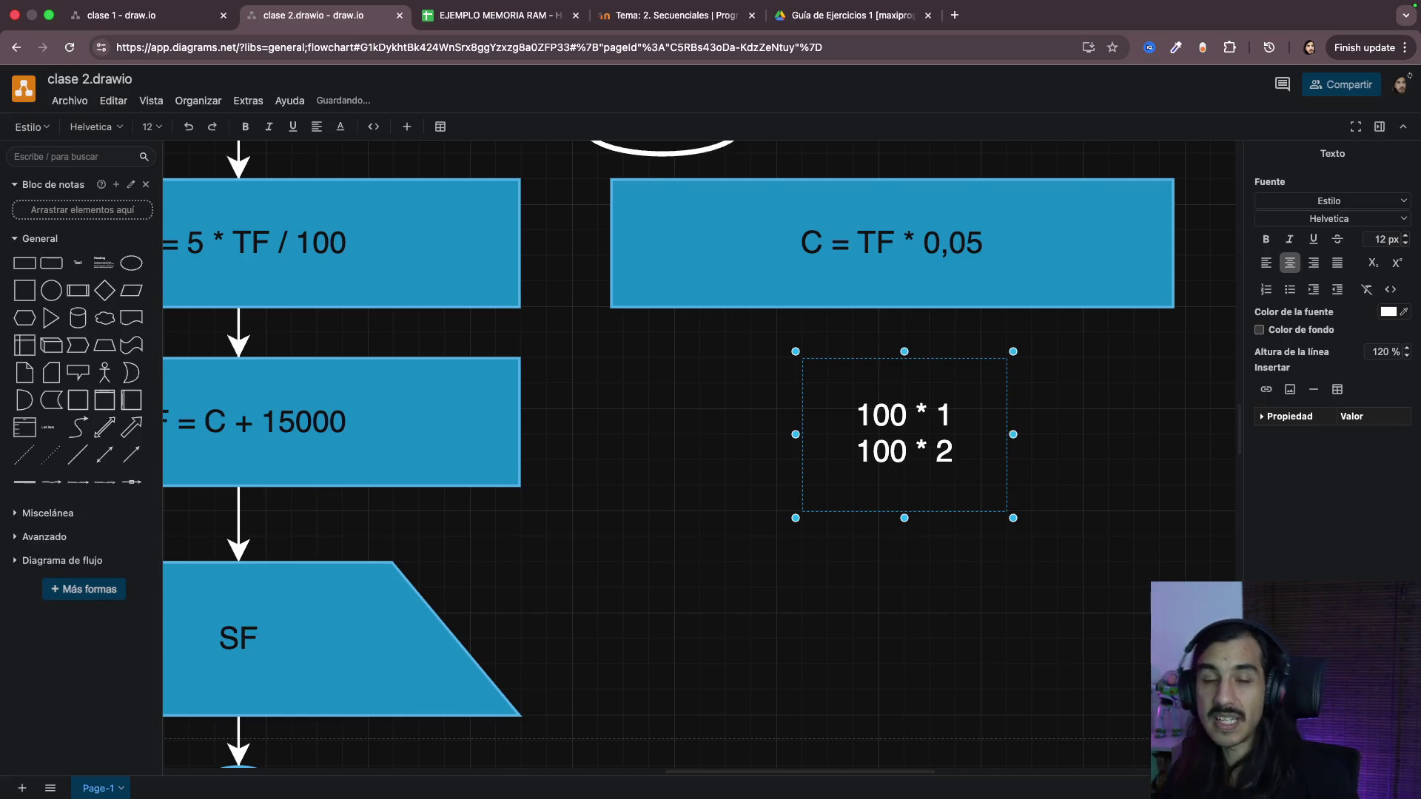
click(941, 483)
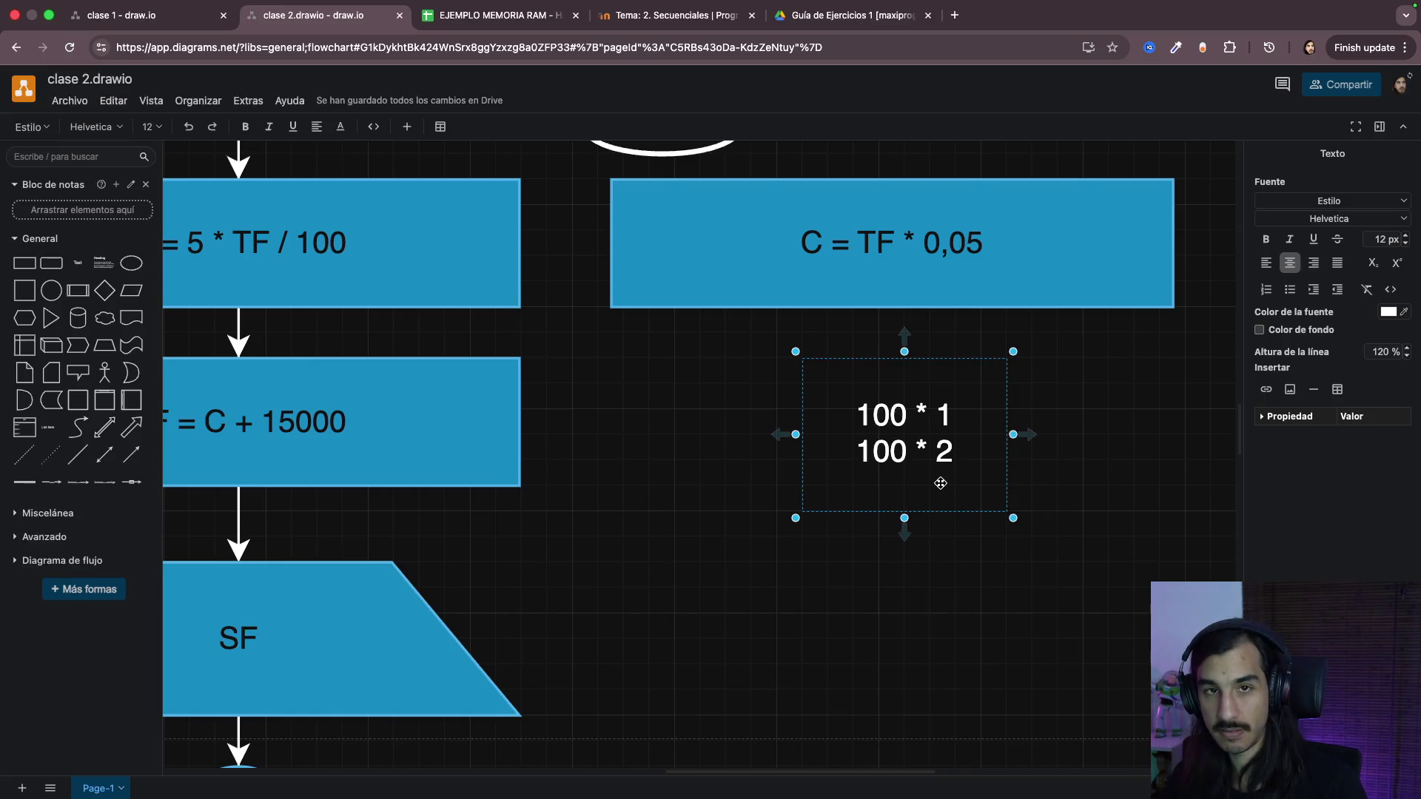
Step: Correct the second line's multiplier digits so it reads 100 * 1,5
double_click(857, 446)
double_click(946, 451)
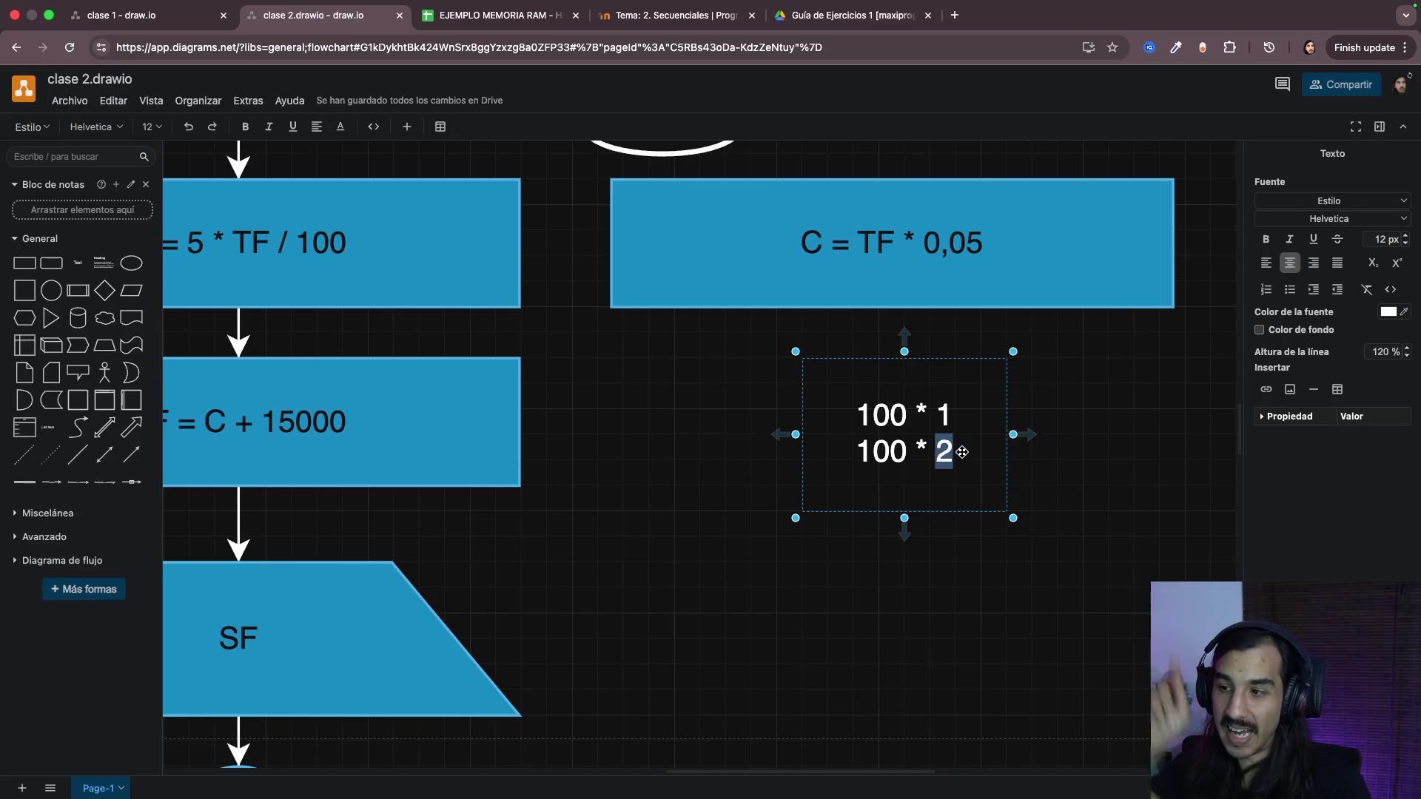
key(BackSpace)
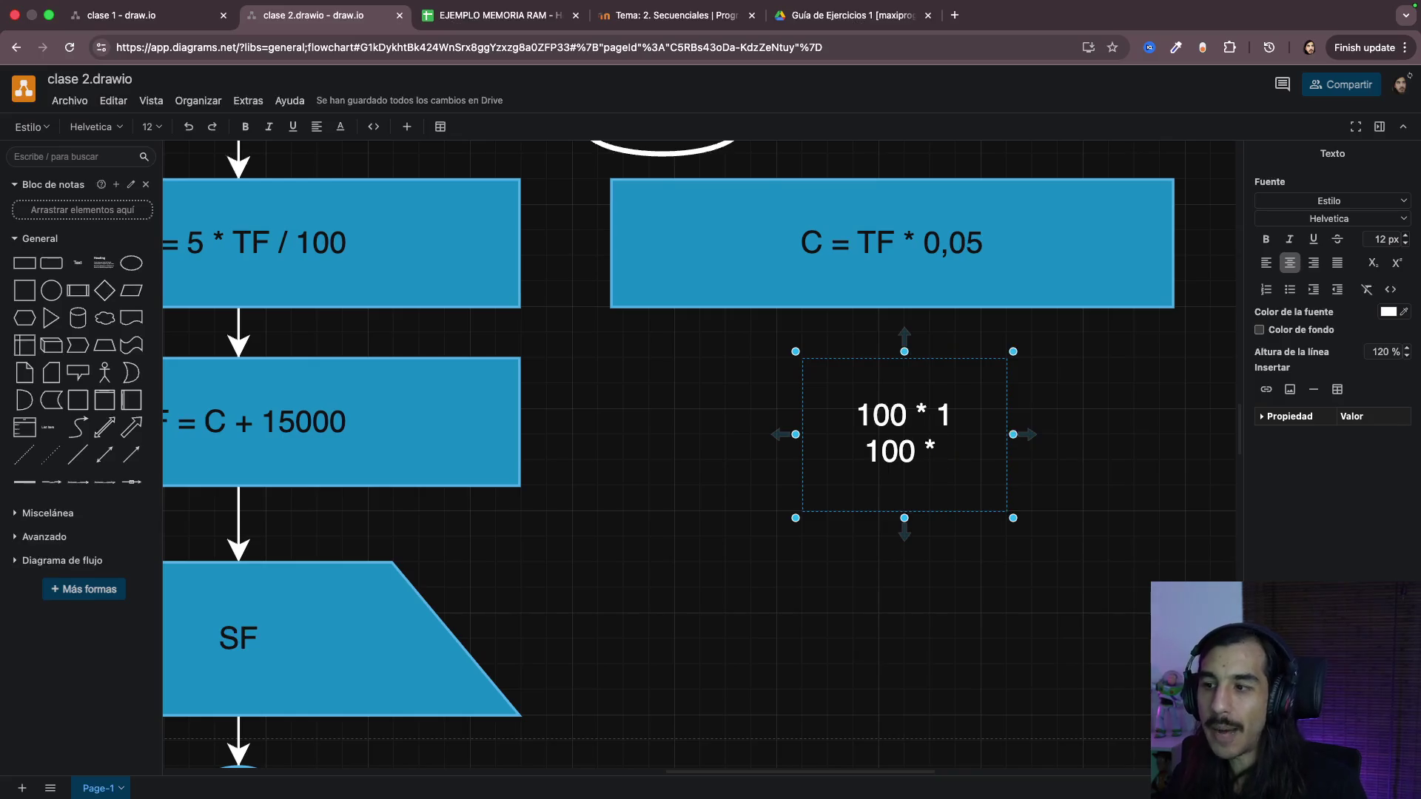
triple_click(949, 413)
double_click(950, 414)
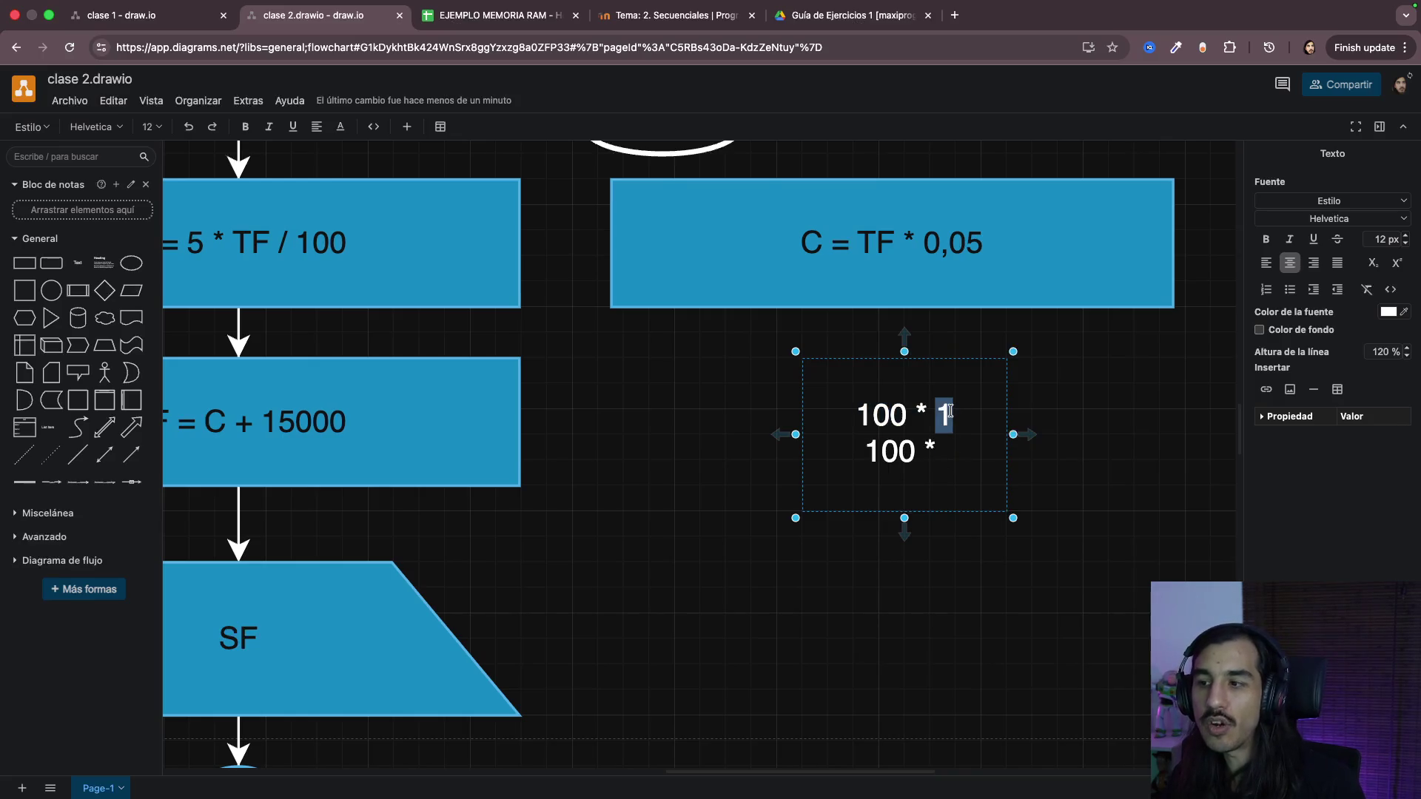
key(Down)
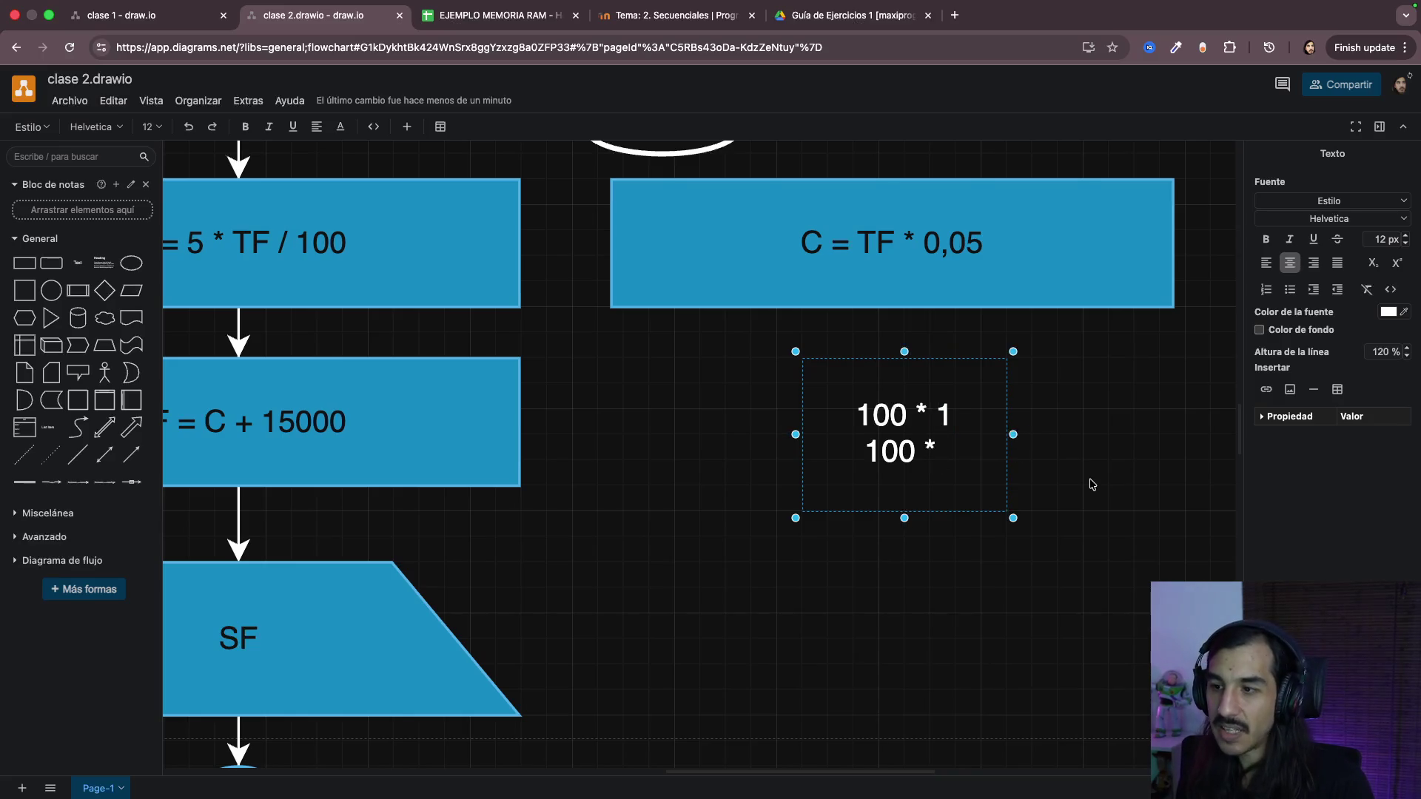
text(1,)
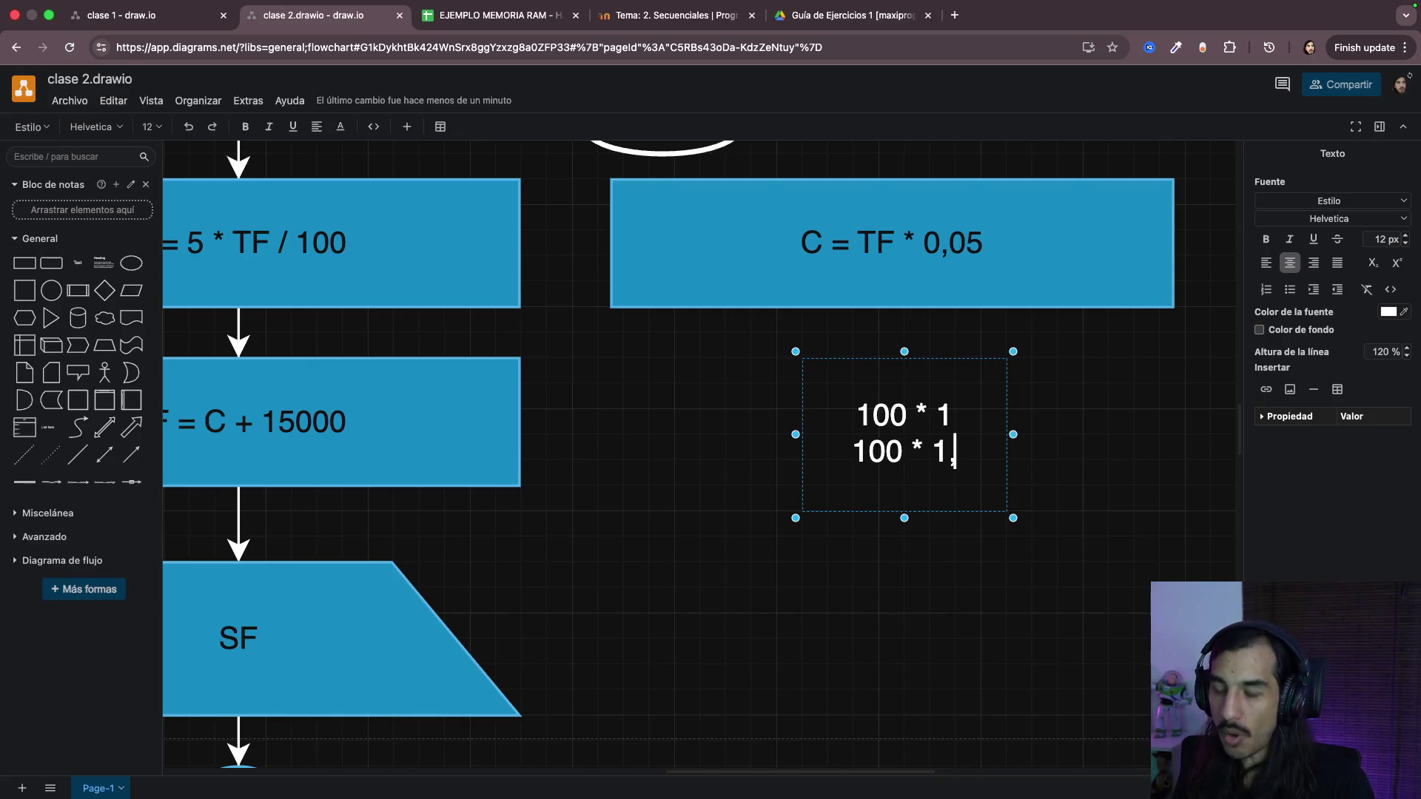
text(5)
click(1095, 483)
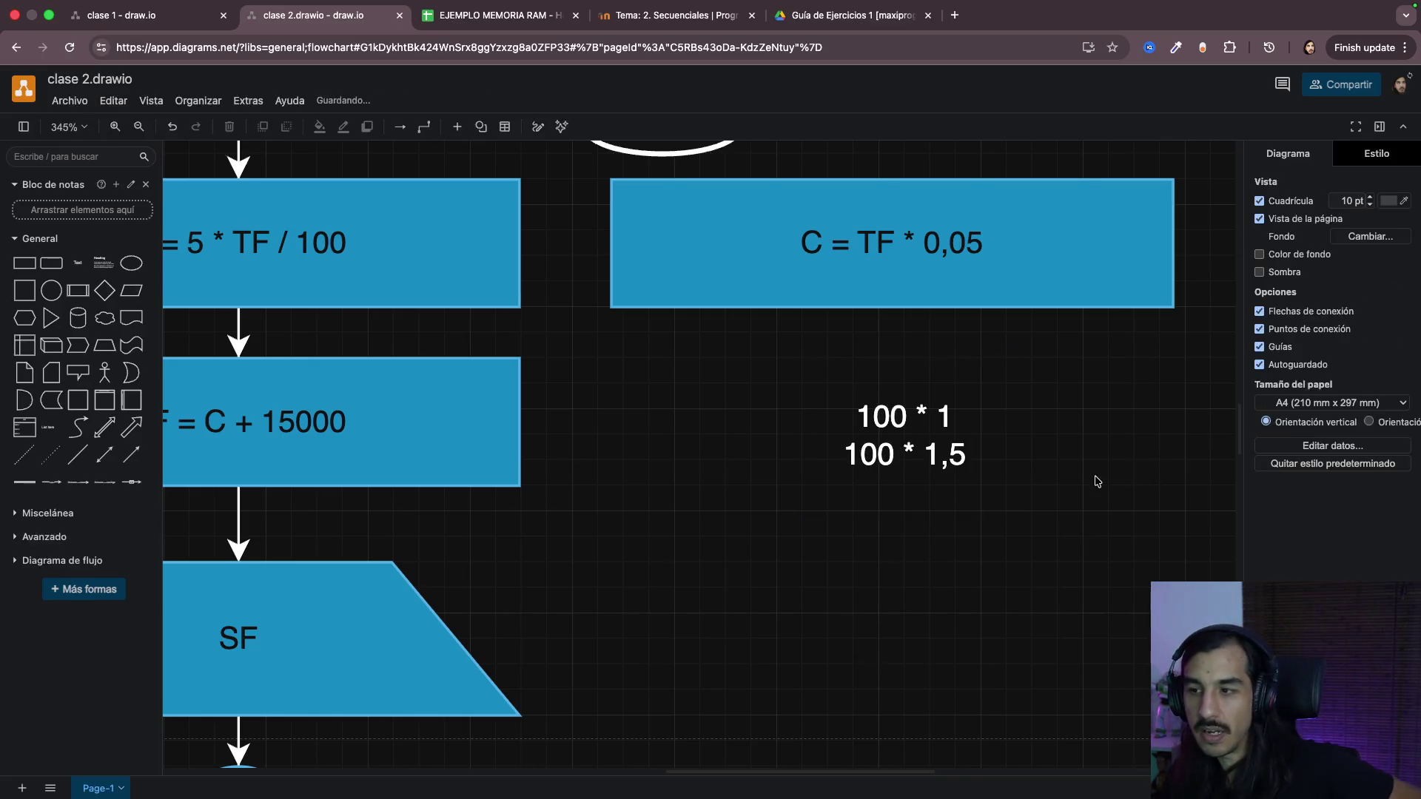
mouse_move(905, 433)
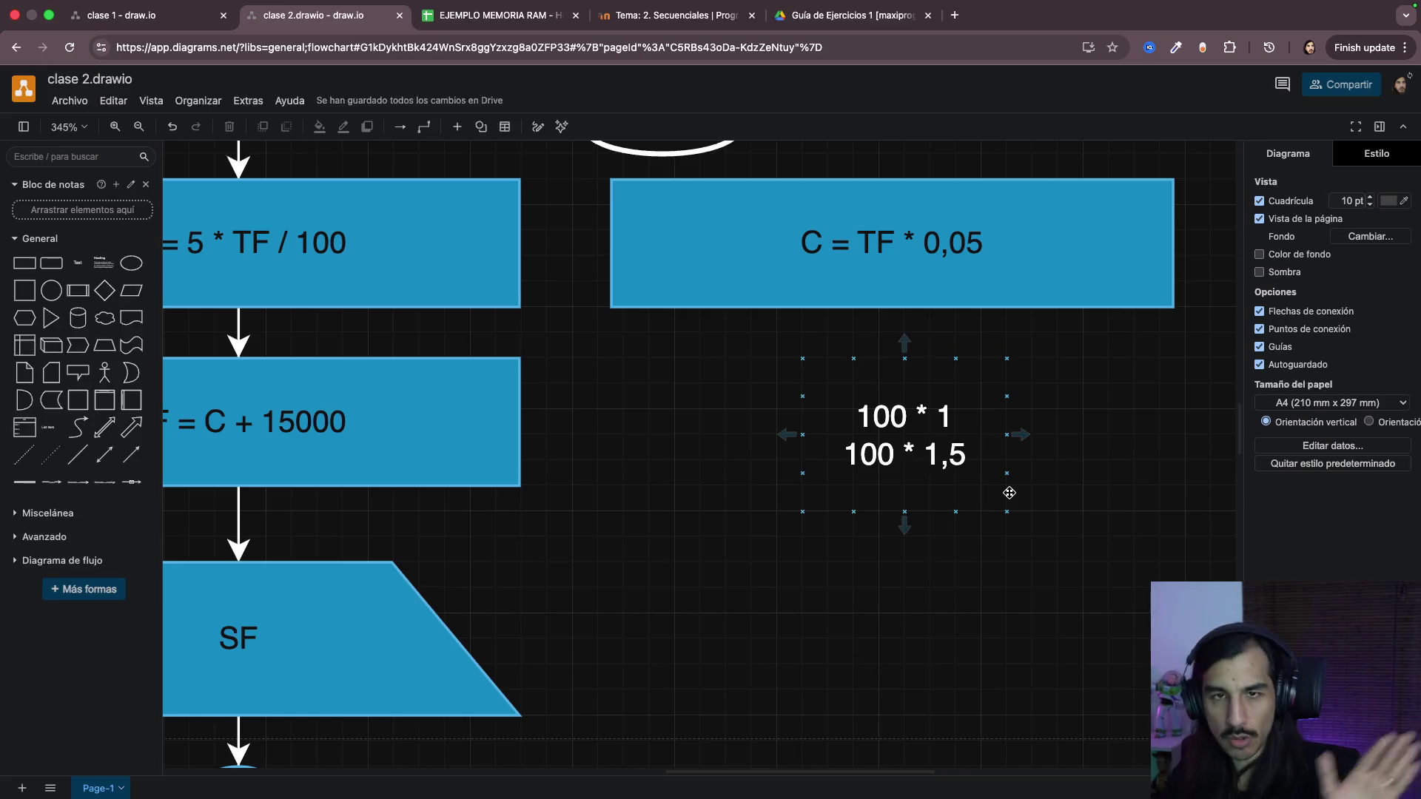
Step: Revise the 1,5 multiplier on the label's second line
click(947, 458)
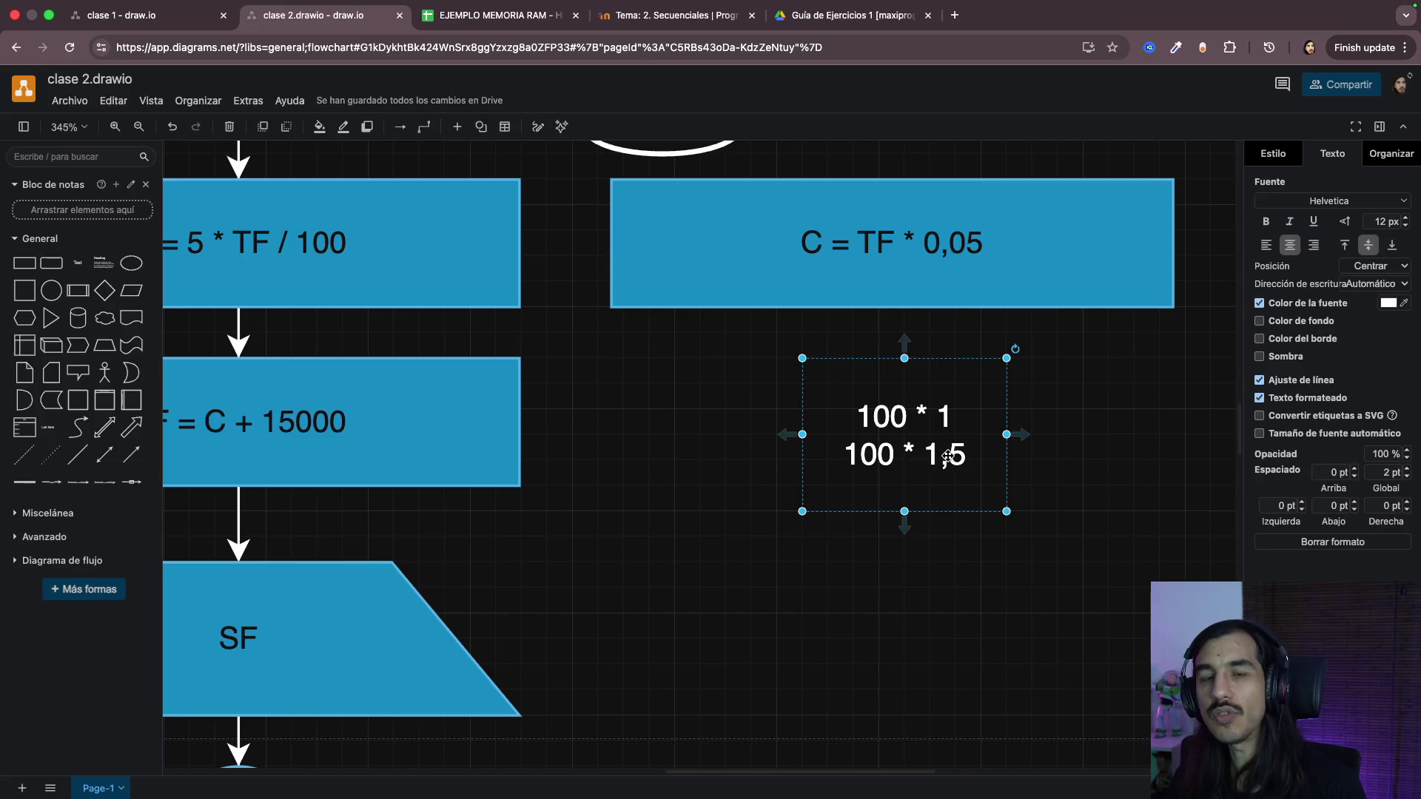
double_click(928, 455)
click(943, 455)
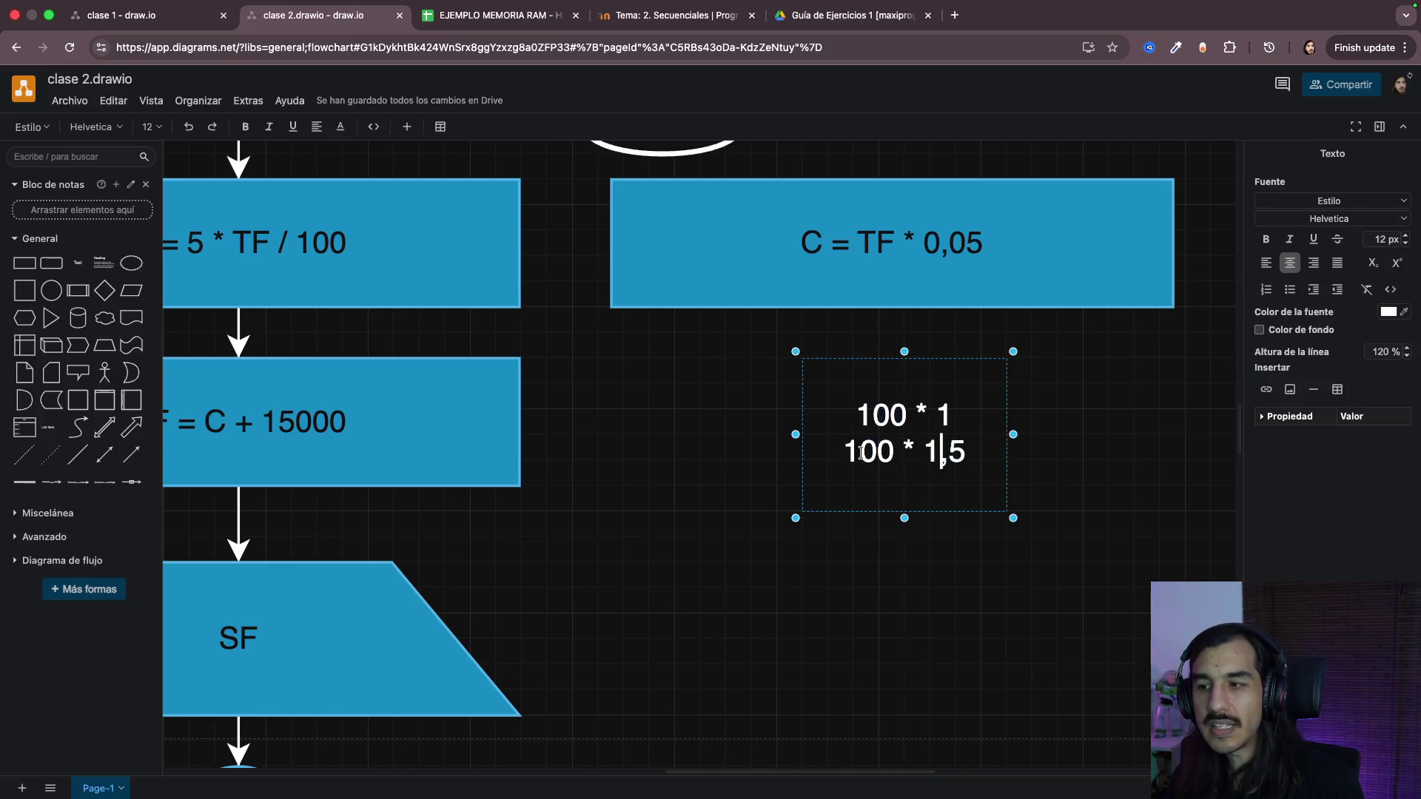
drag(844, 452, 974, 457)
click(943, 457)
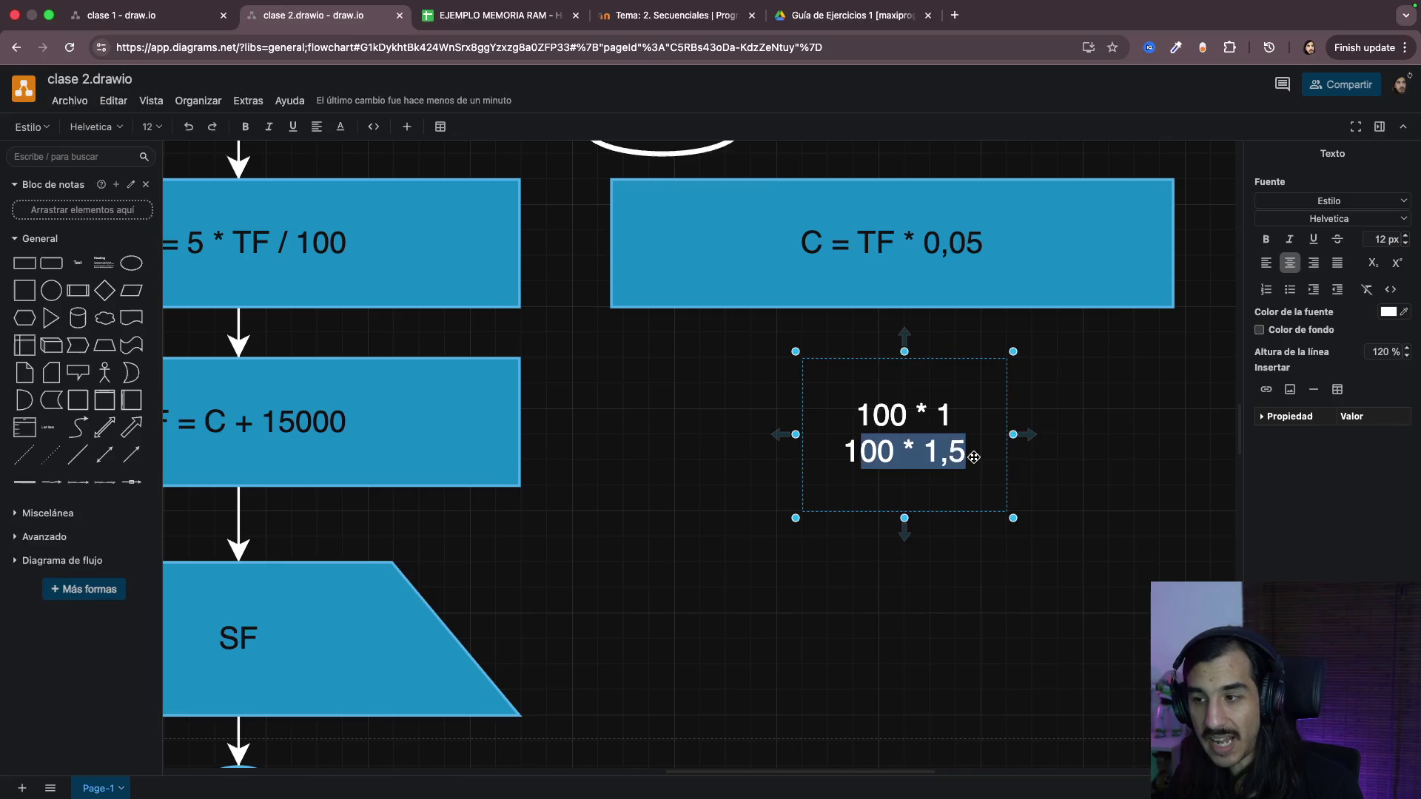
click(945, 453)
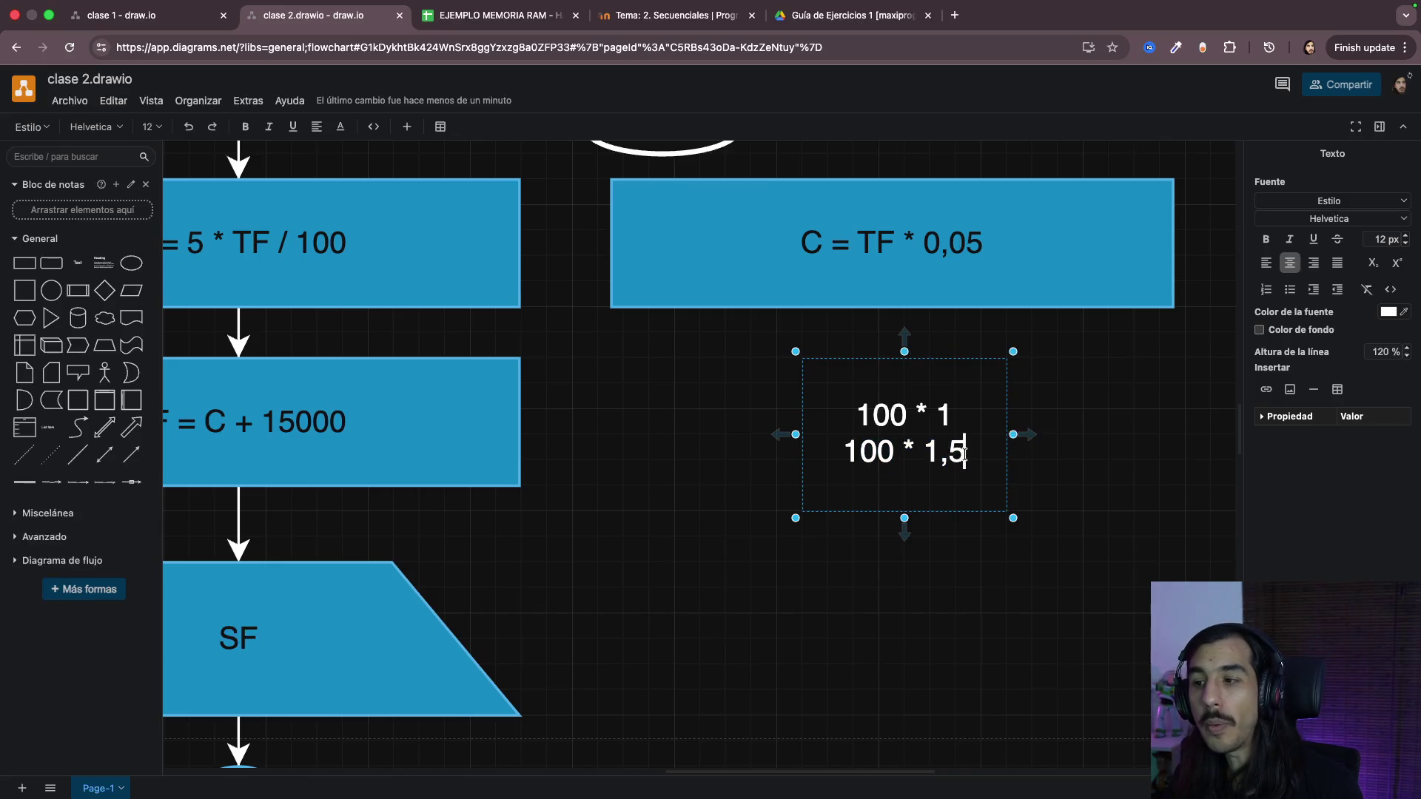
text(0)
click(1144, 484)
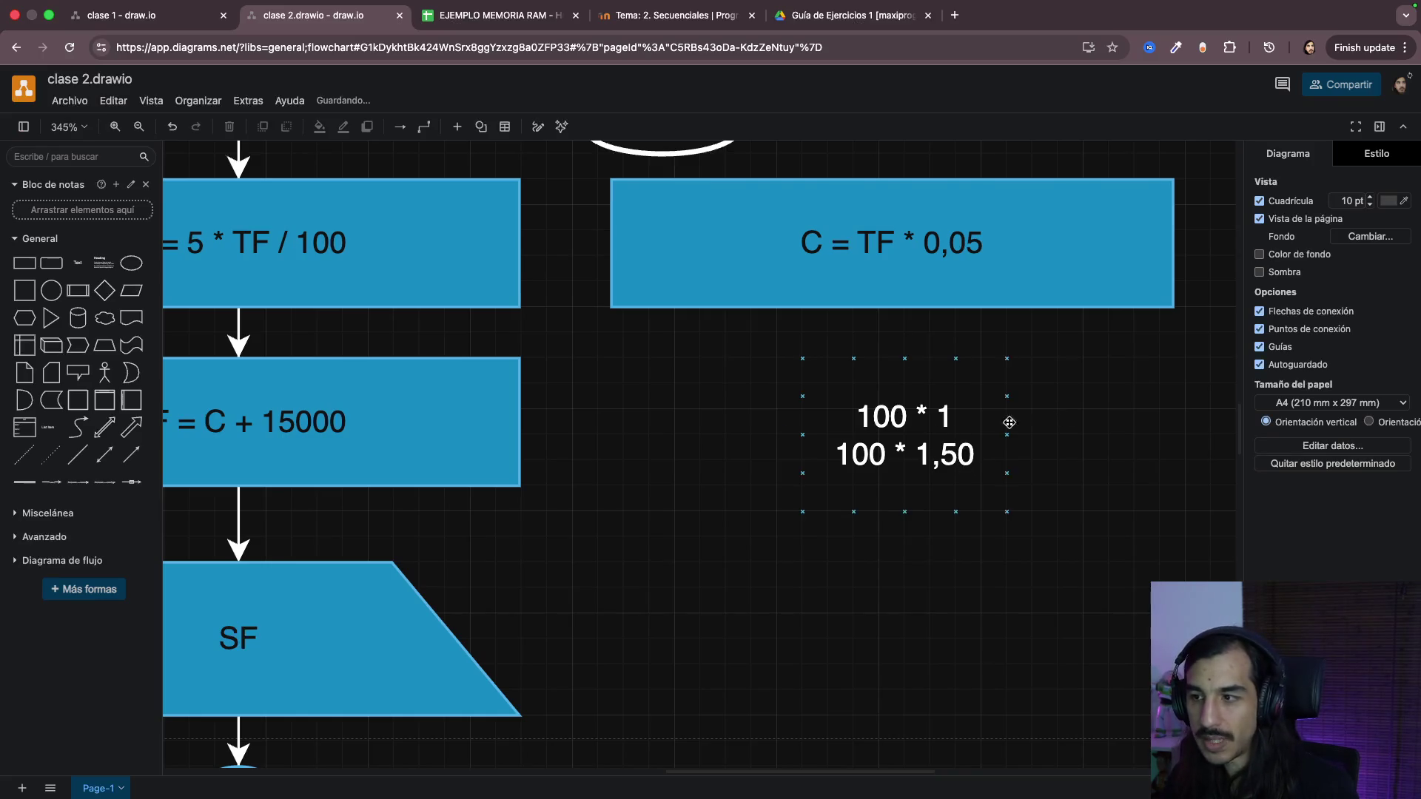
Step: Left-align the text of the two-line label
click(1005, 420)
click(1267, 244)
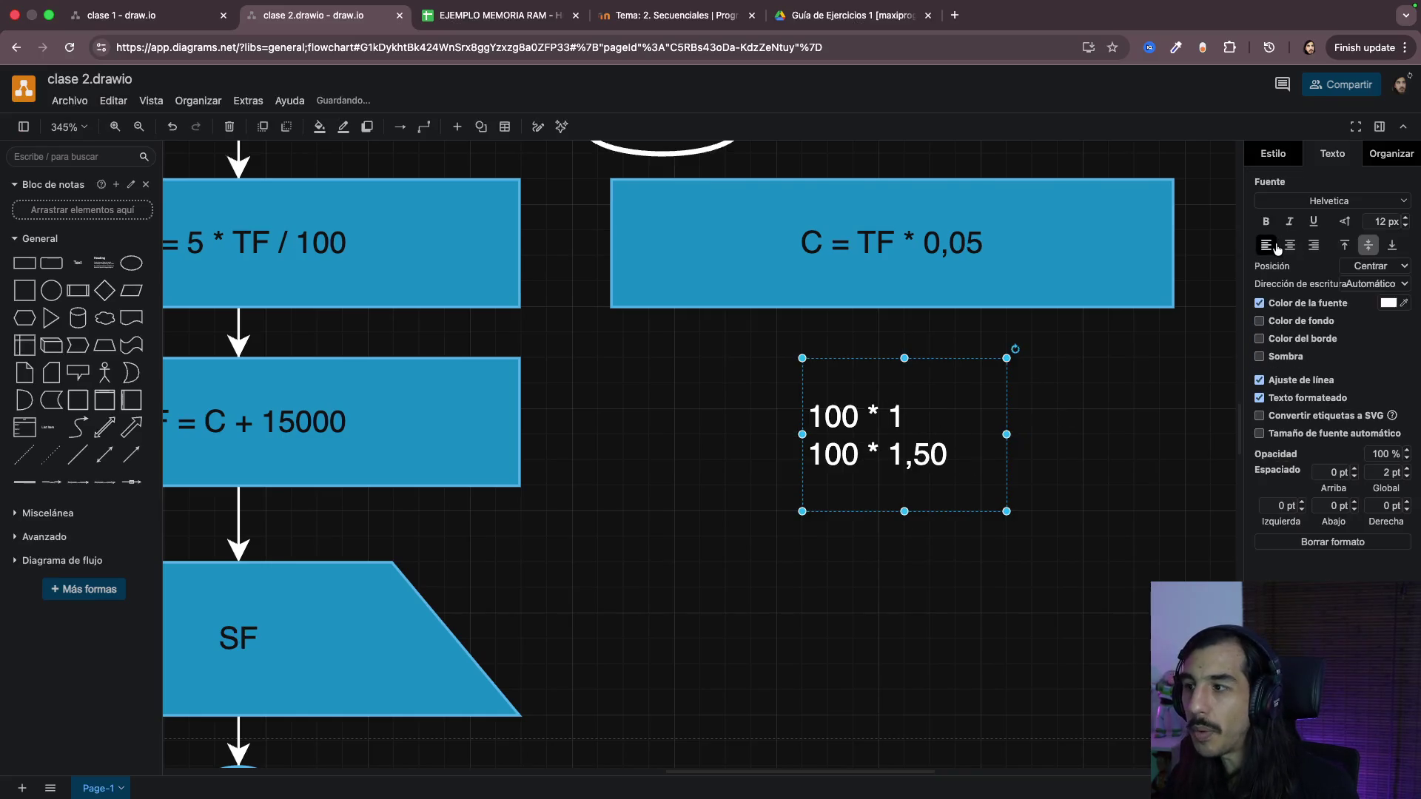
click(1078, 422)
Step: Delete the decimal part of line two so it is cut back to 100 * for rewriting
double_click(919, 453)
click(865, 453)
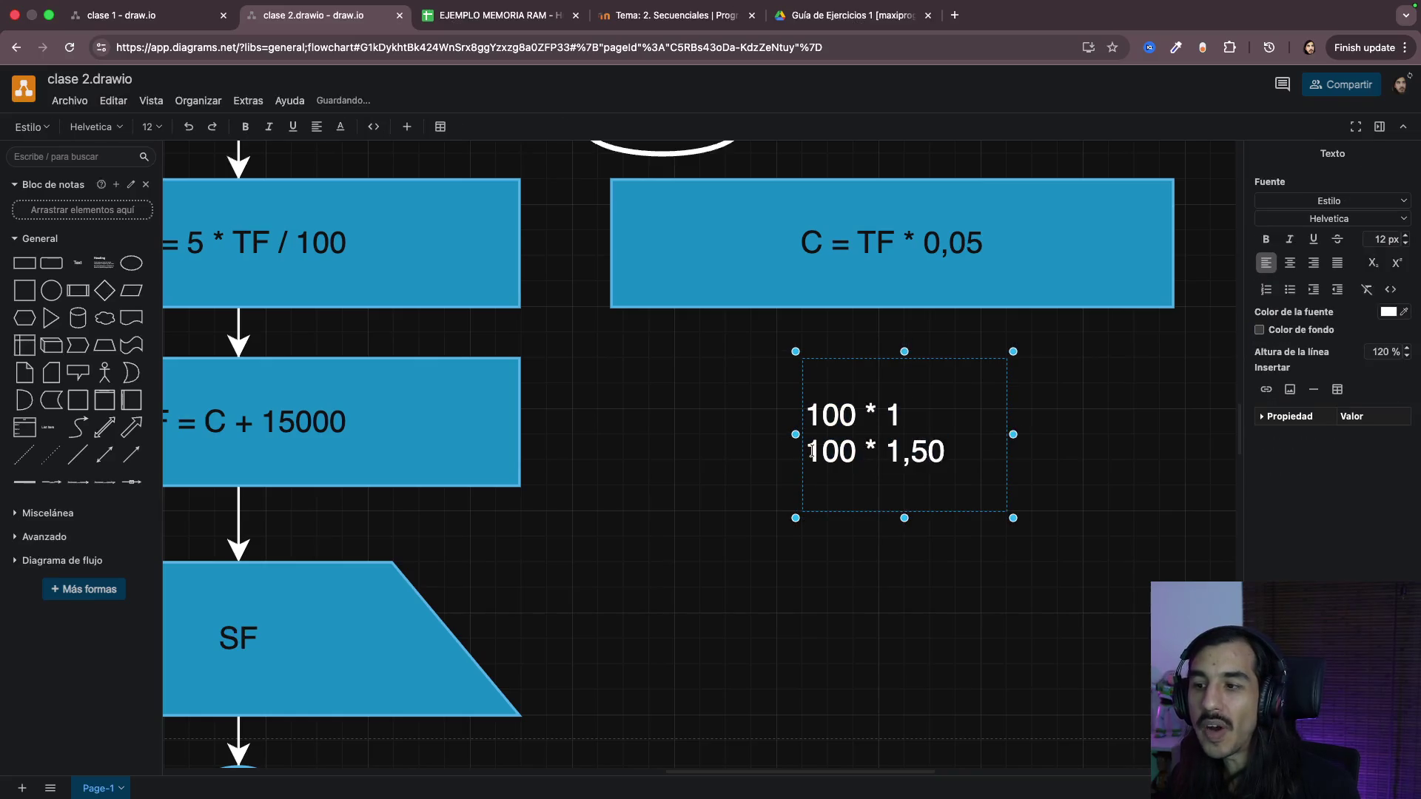
mouse_move(810, 450)
mouse_down()
mouse_move(850, 451)
mouse_move(911, 421)
mouse_up()
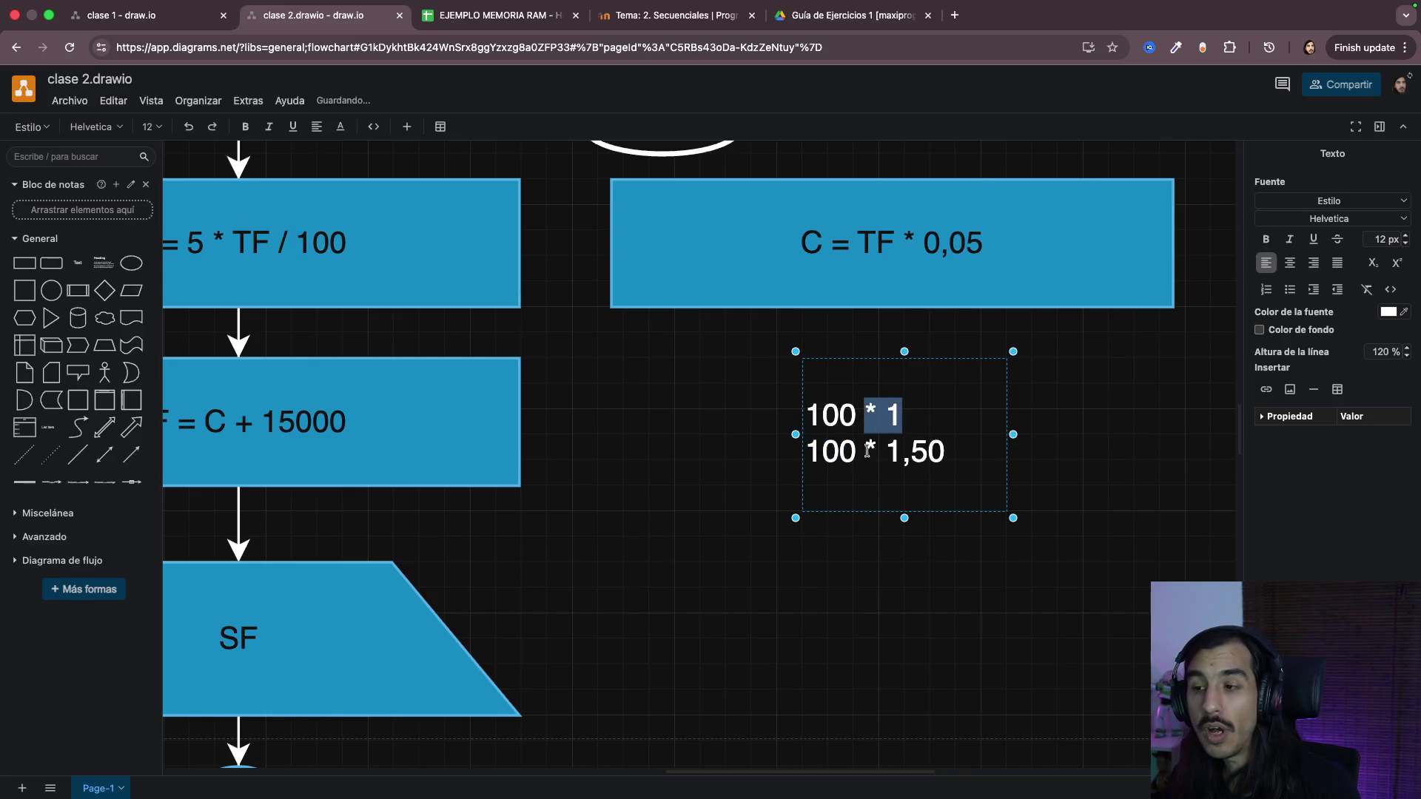
drag(822, 451, 954, 455)
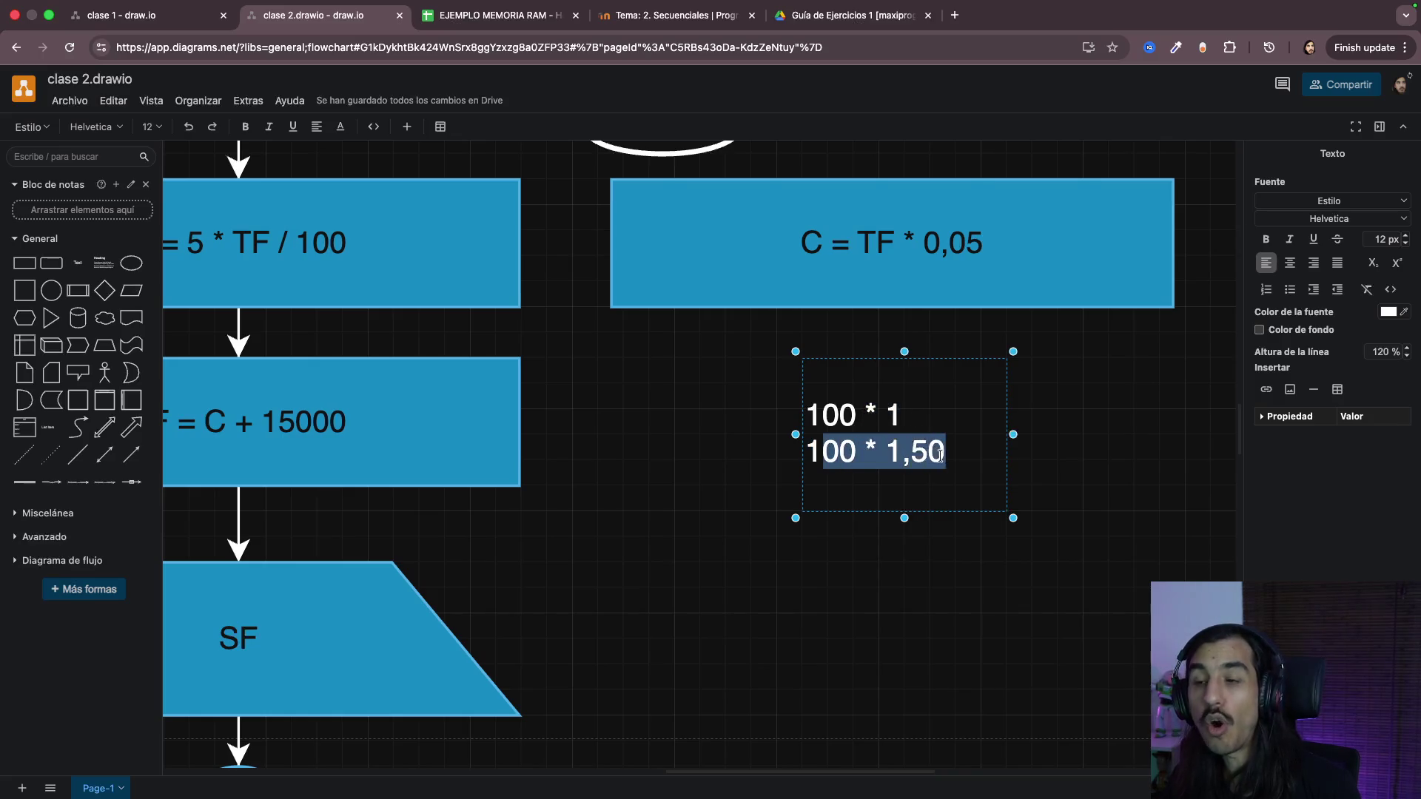
key(Escape)
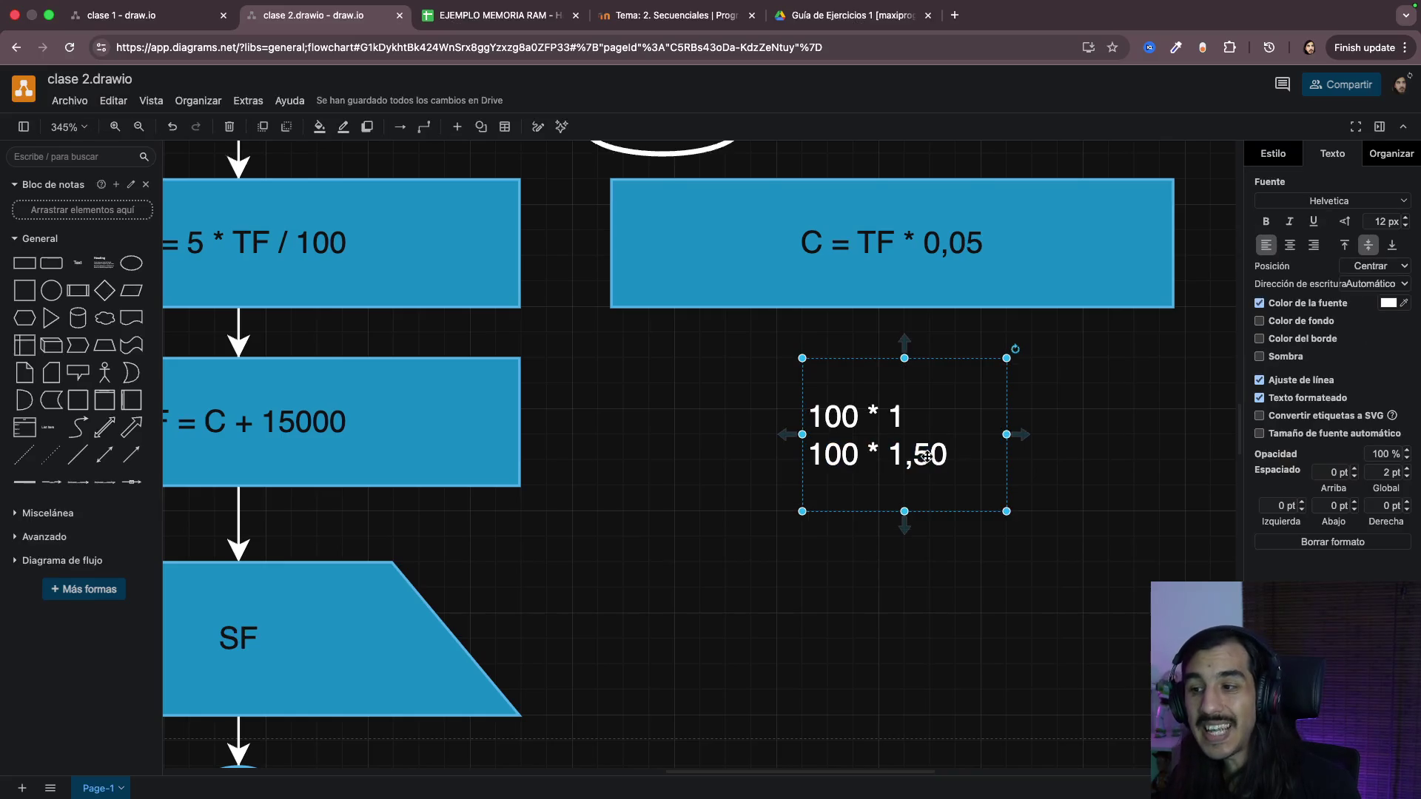
double_click(910, 456)
drag(913, 456, 953, 452)
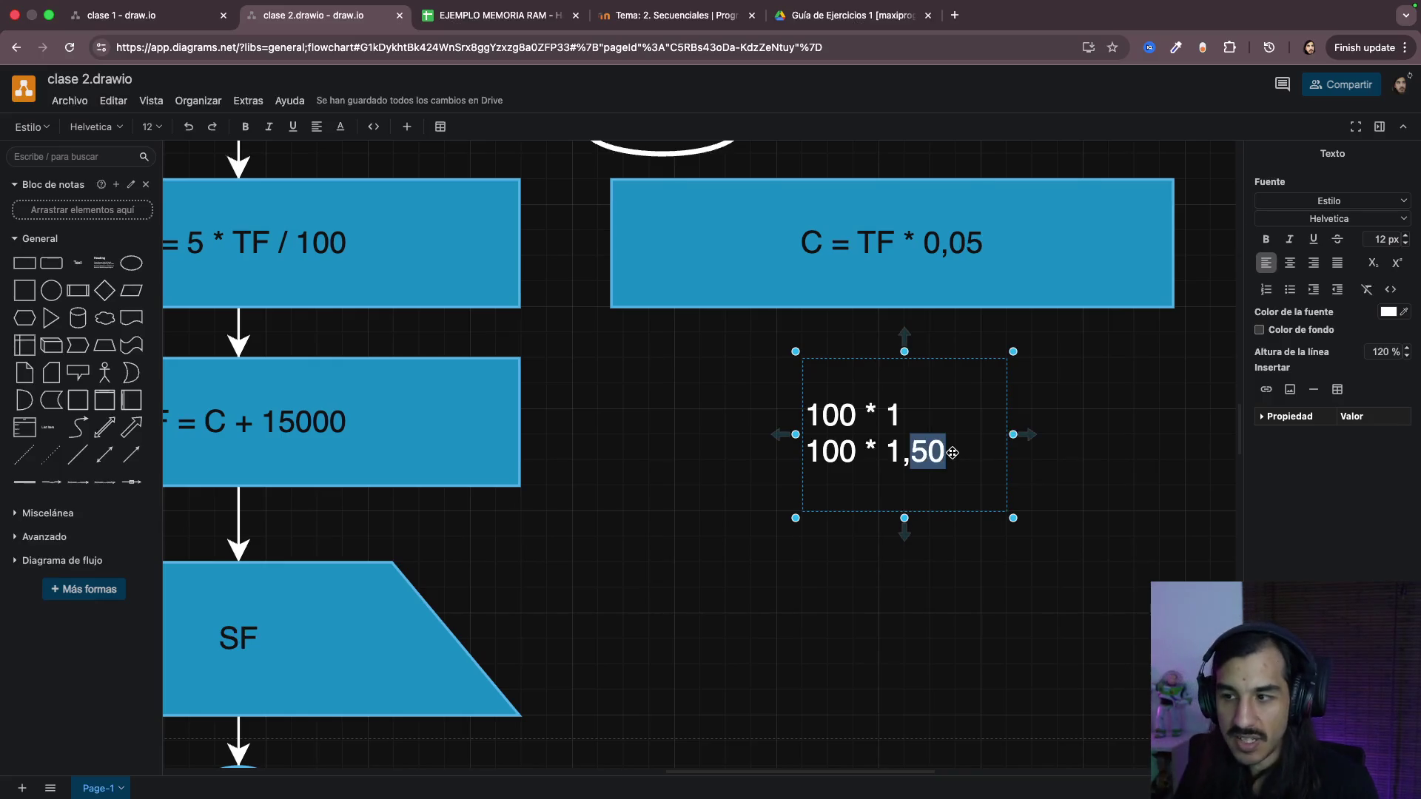
key(BackSpace)
key(BackSpace)
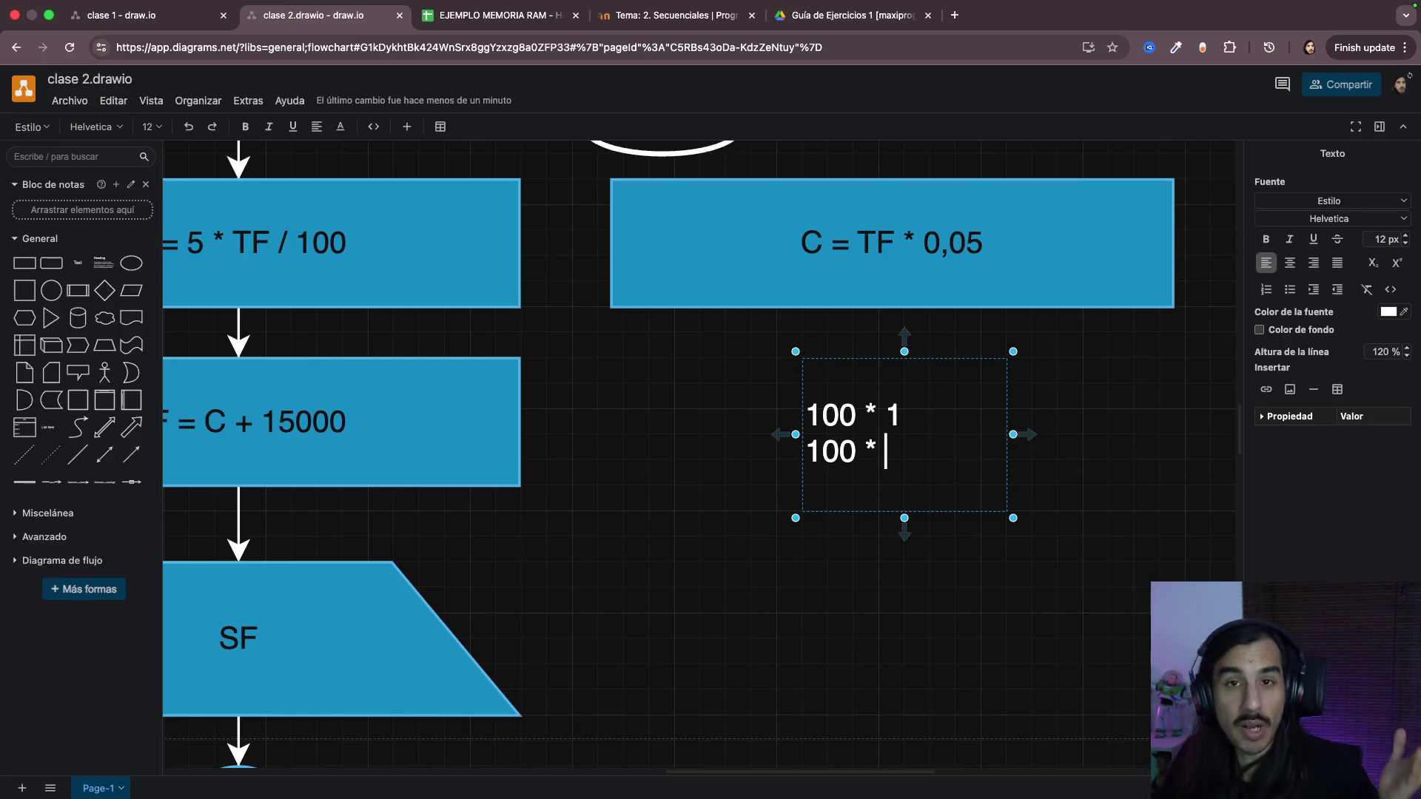
text(1)
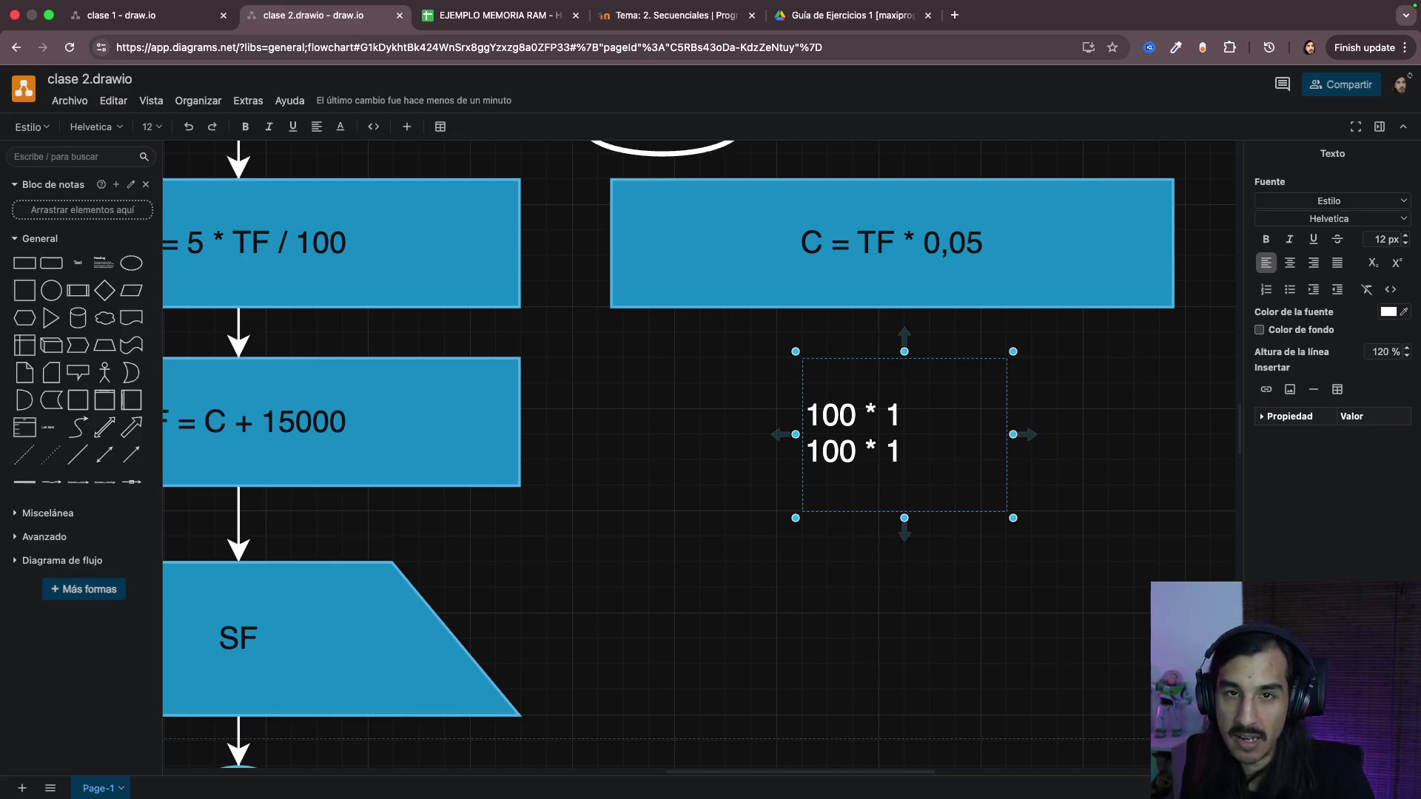
text(,20)
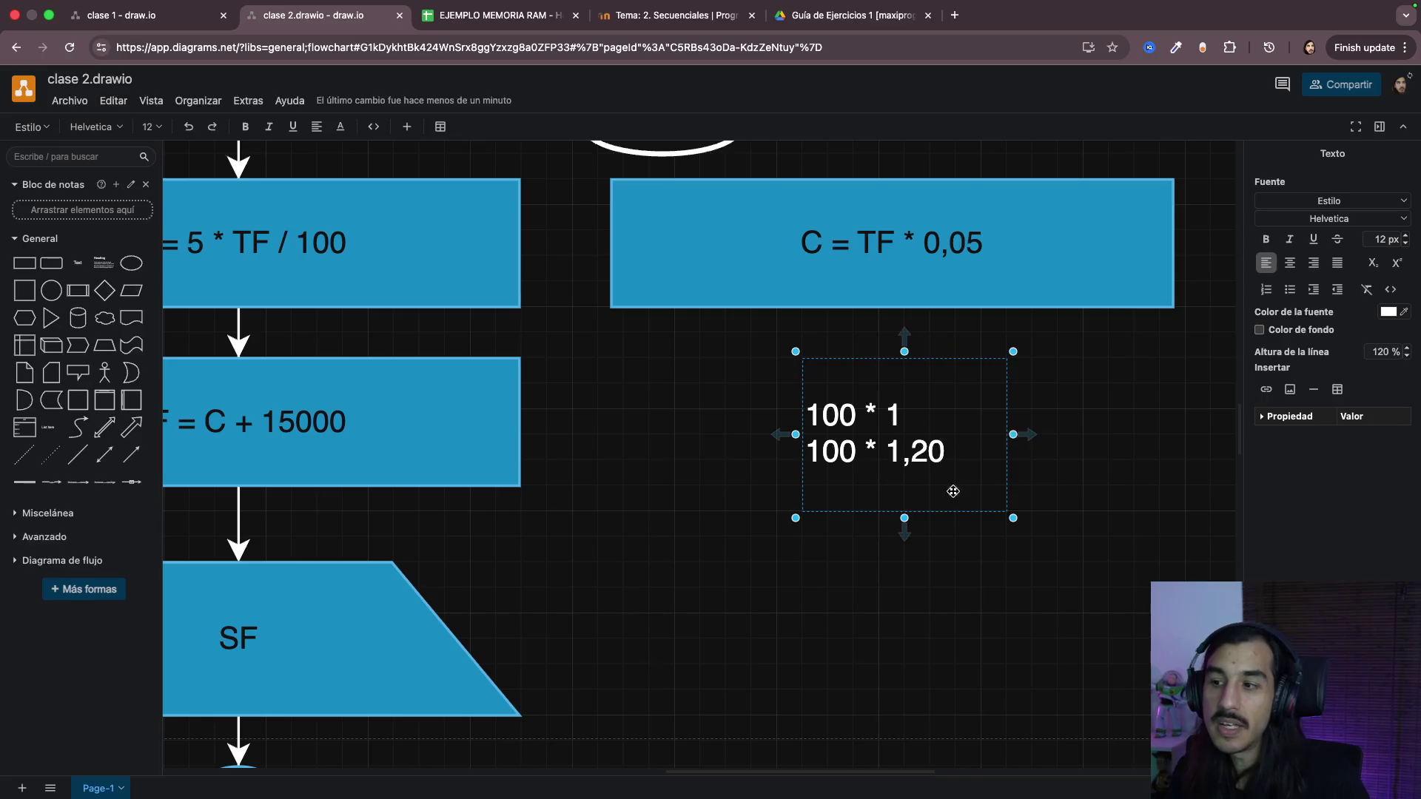
Step: Clear the old 1,20 multiplier digits from the second line
click(1003, 549)
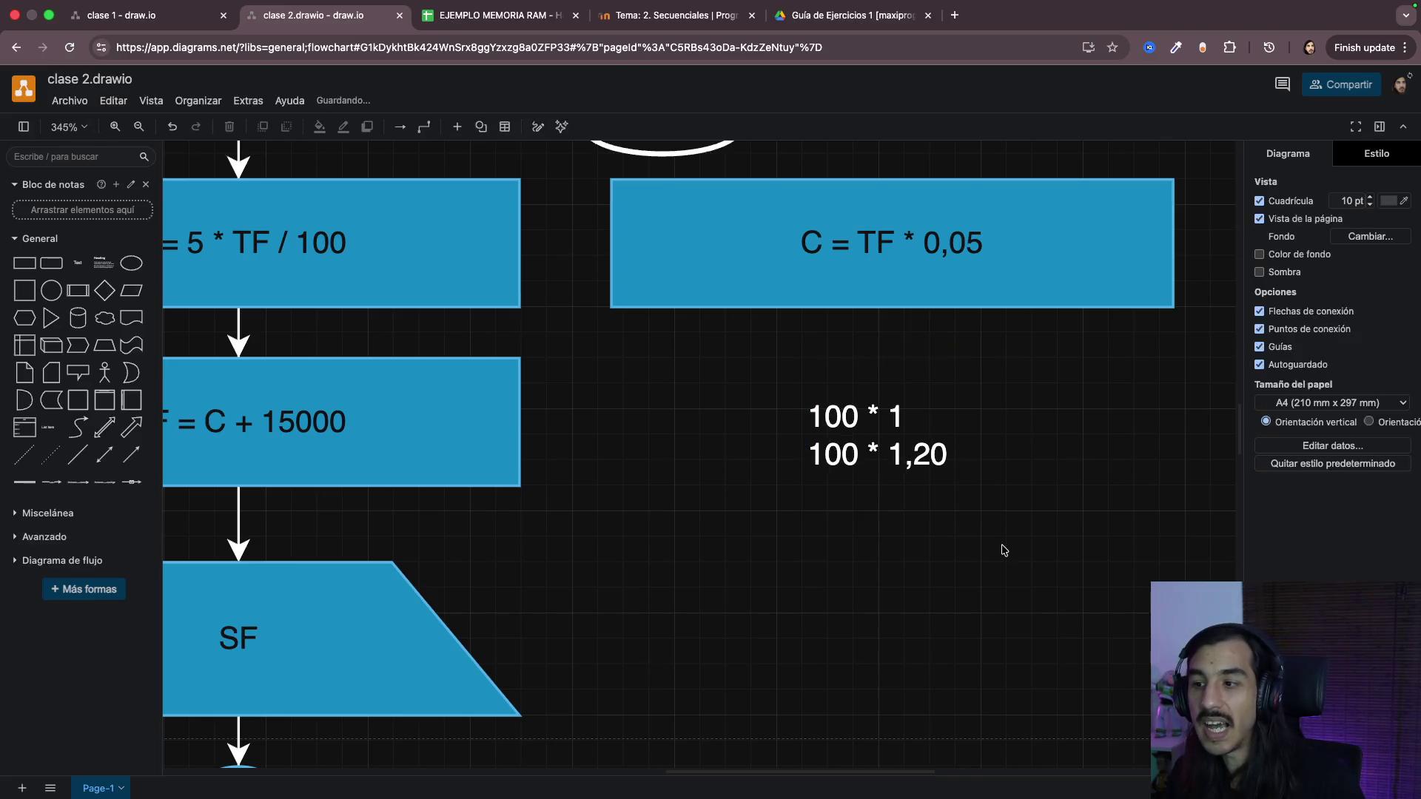
double_click(959, 456)
drag(912, 451, 946, 452)
text(3)
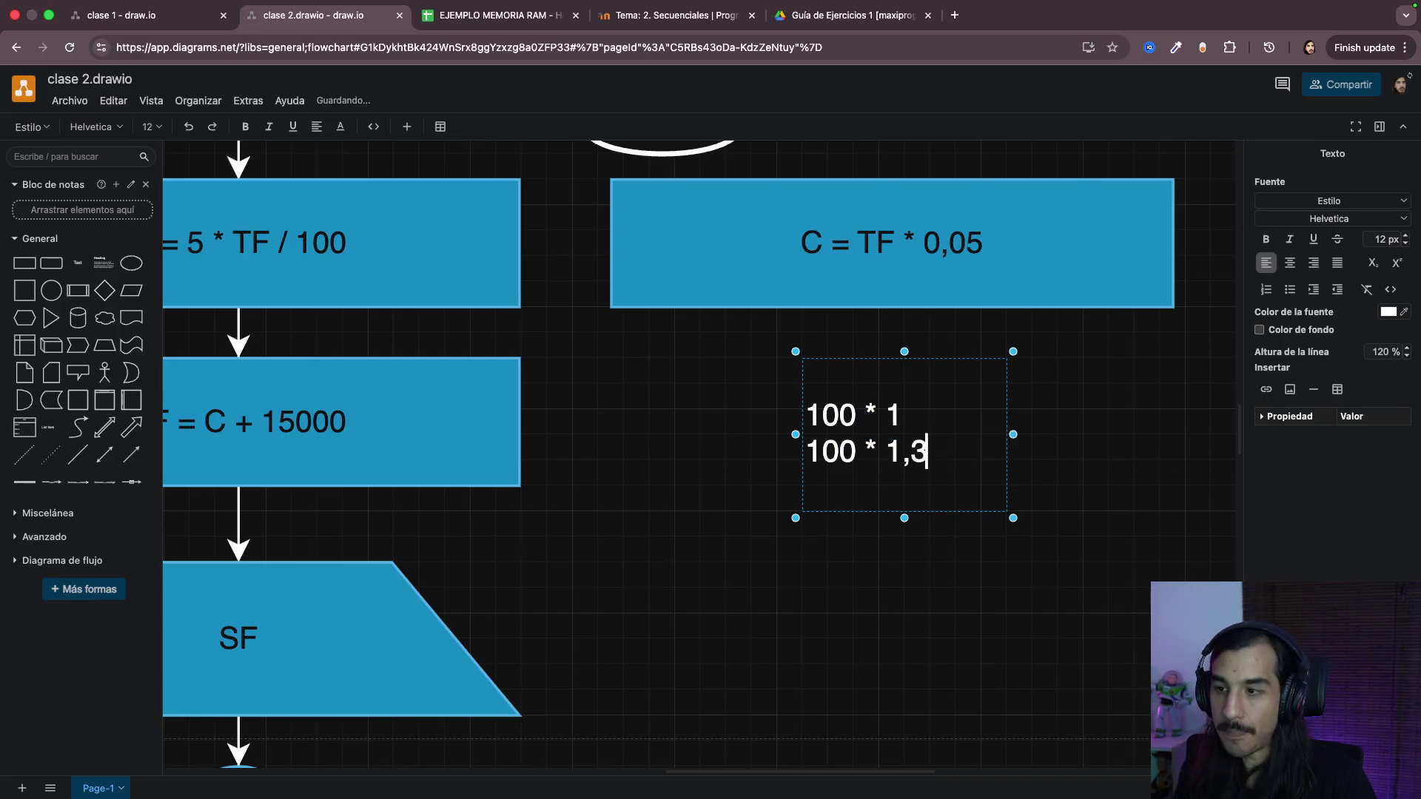
key(BackSpace)
text(10)
text(50)
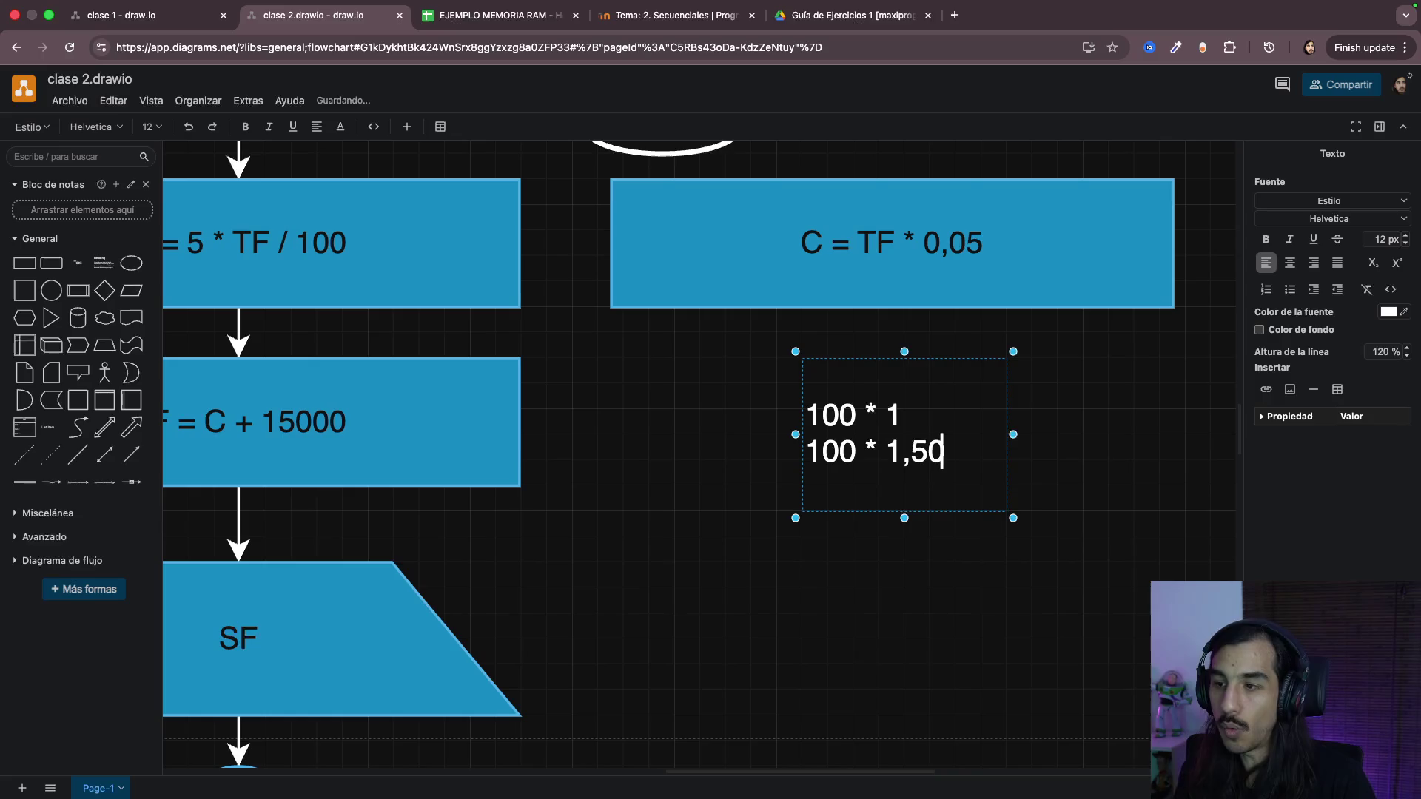
Step: Try a ,50 multiplier on line two, then delete it again
drag(911, 451, 937, 453)
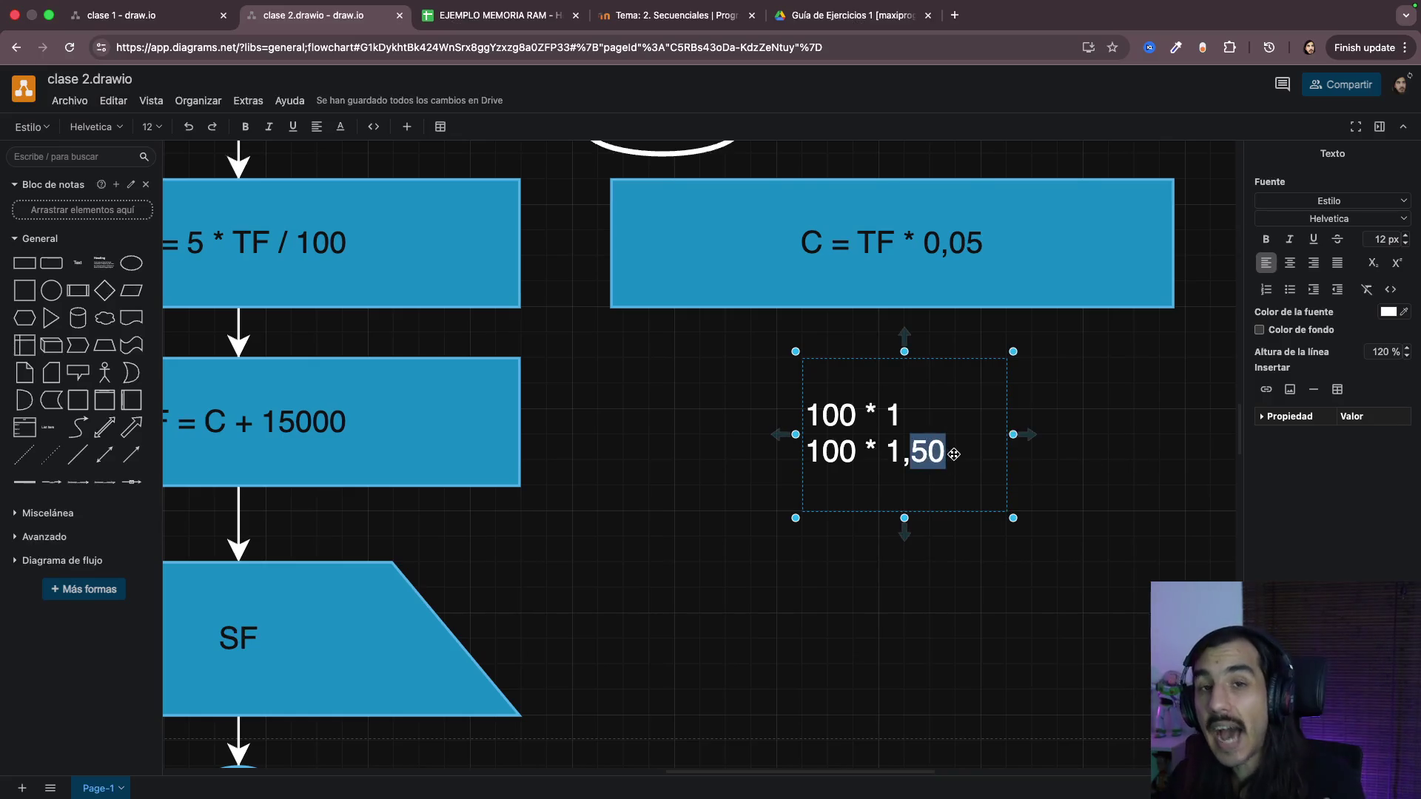
click(904, 458)
drag(885, 452, 899, 452)
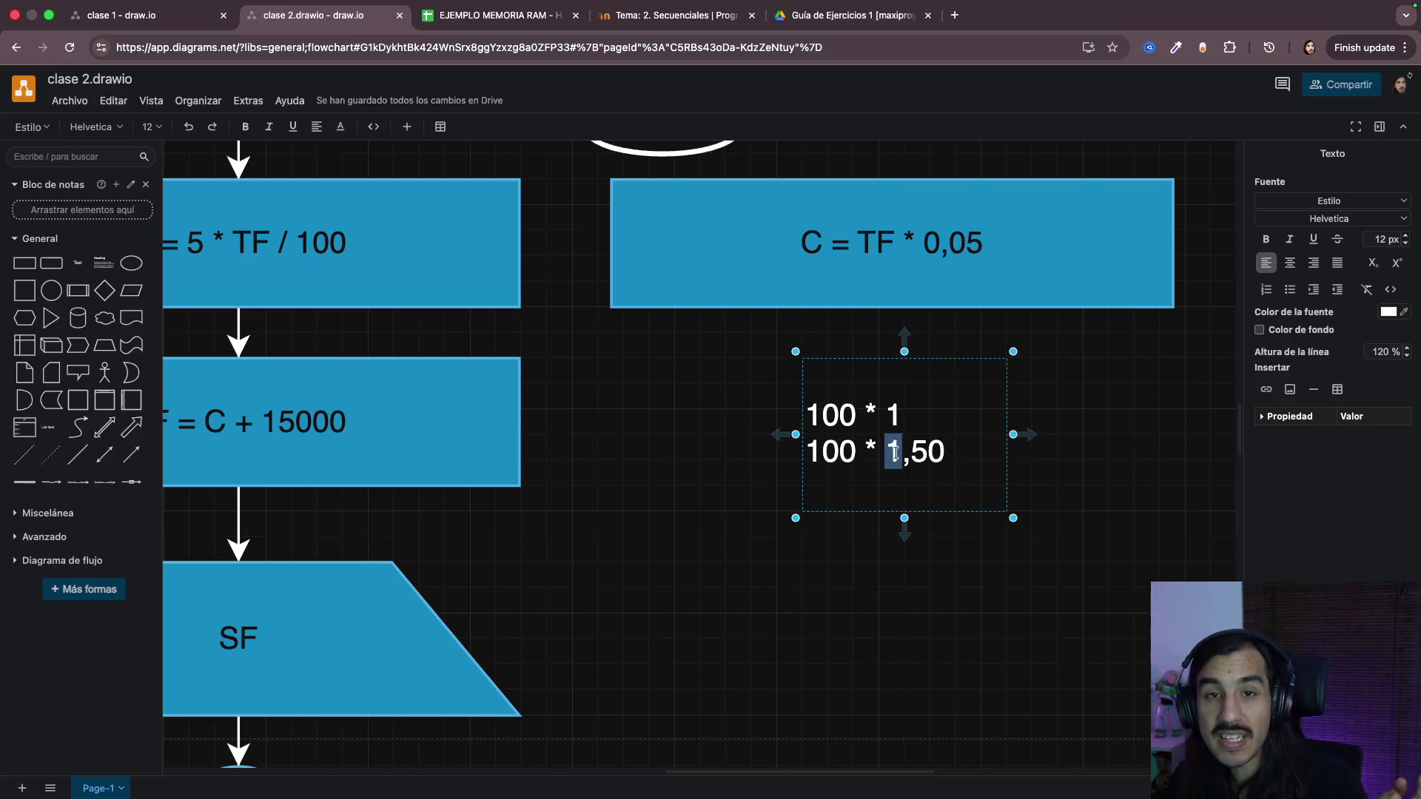
click(910, 451)
drag(885, 451, 945, 458)
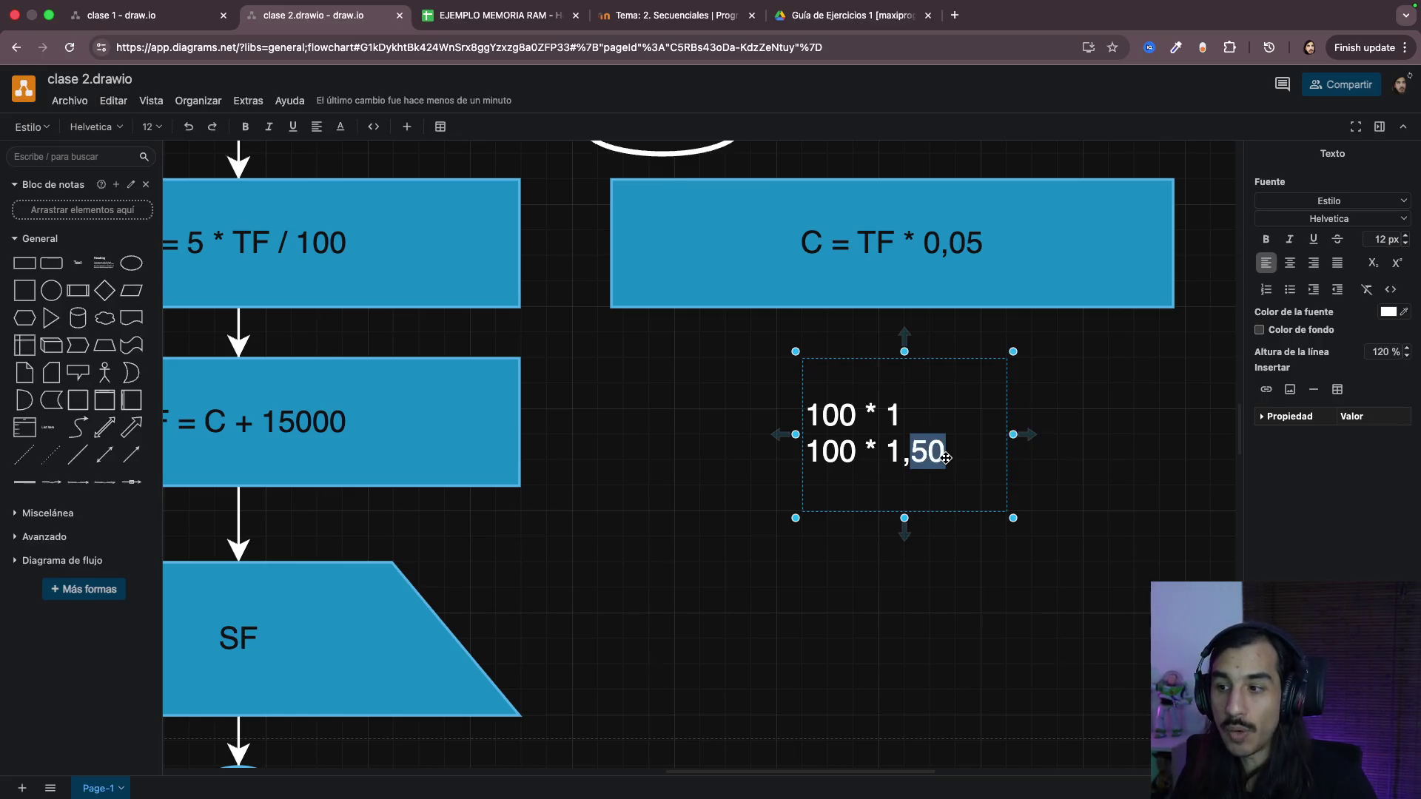
key(BackSpace)
text(75)
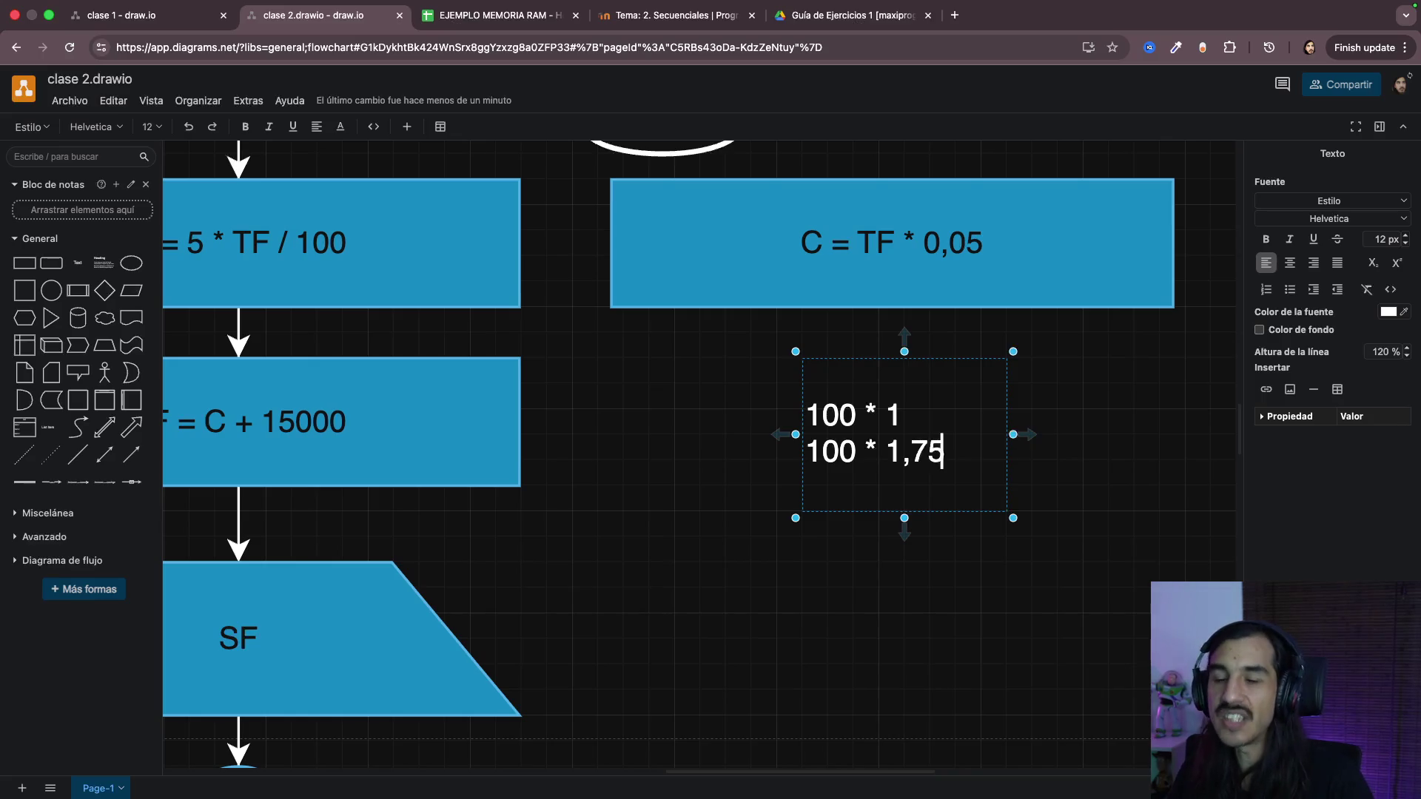
Step: Rewrite the multiplier so line two reads 100 * 1.10 and finish editing
key(BackSpace)
key(BackSpace)
key(BackSpace)
key(BackSpace)
text(2)
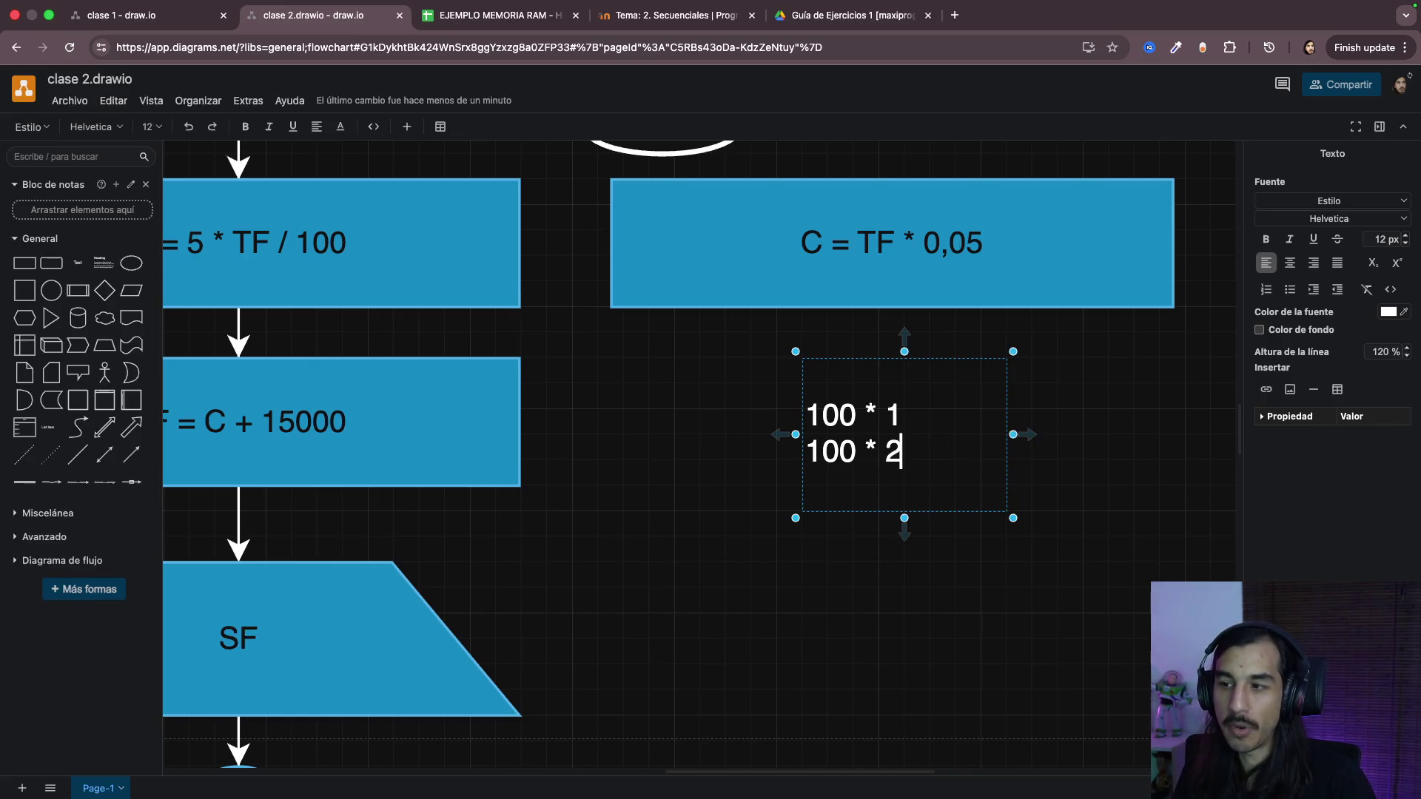
key(BackSpace)
text(1,)
text(10)
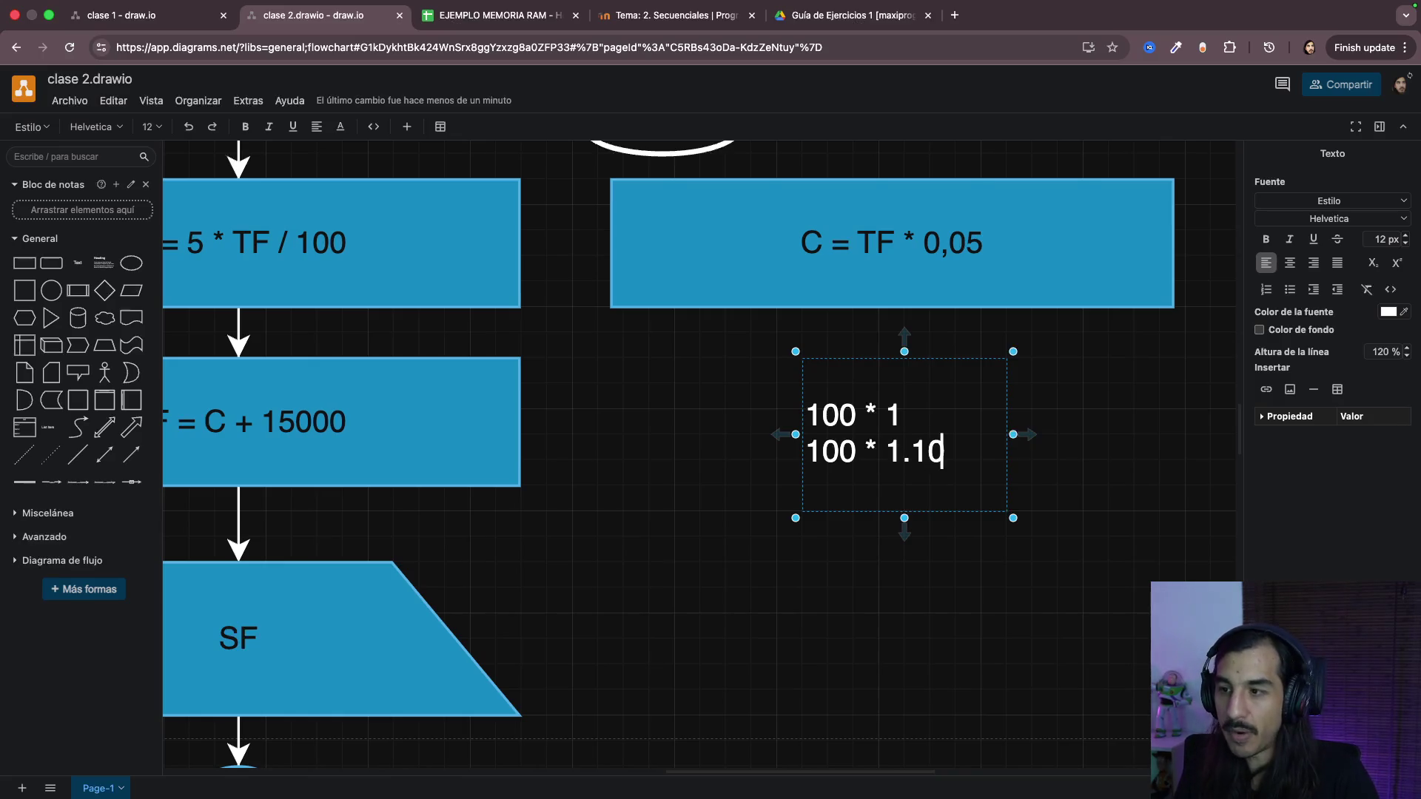
click(993, 493)
click(1019, 556)
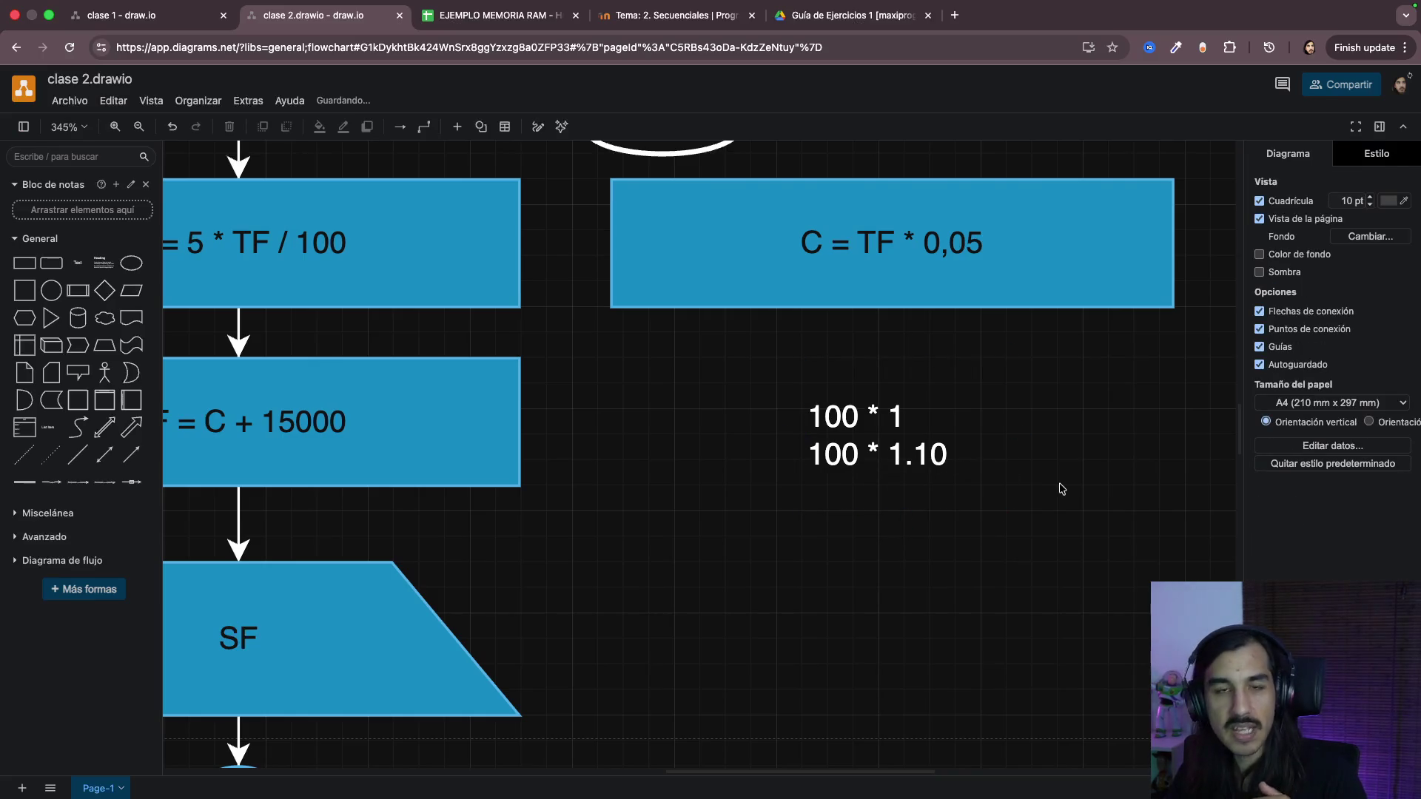
Step: Add a third line 100 * 0.9 under 100 * 1.10, highlighting 10 and 0.9 to explain them
double_click(965, 465)
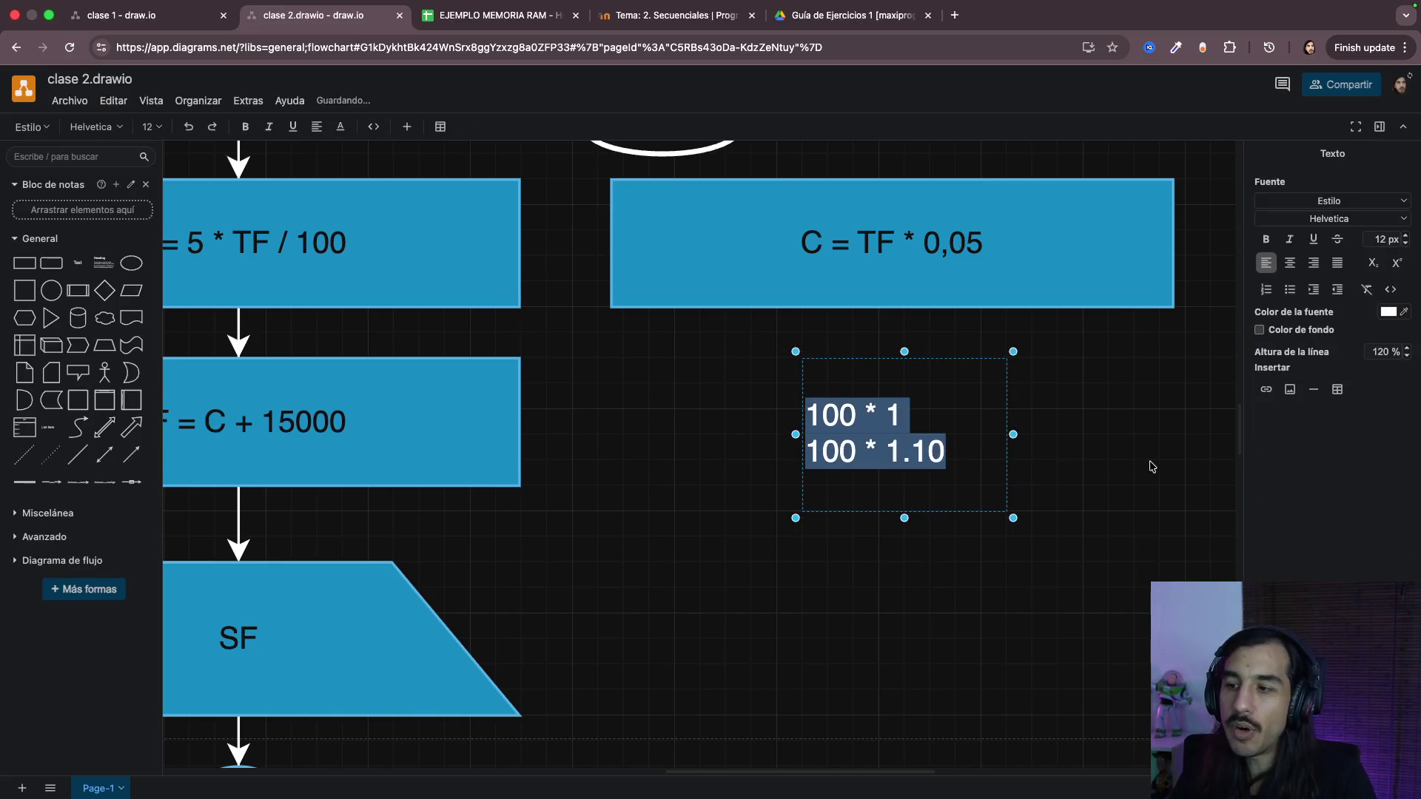
key(Down)
scroll(903, 426, up, 1)
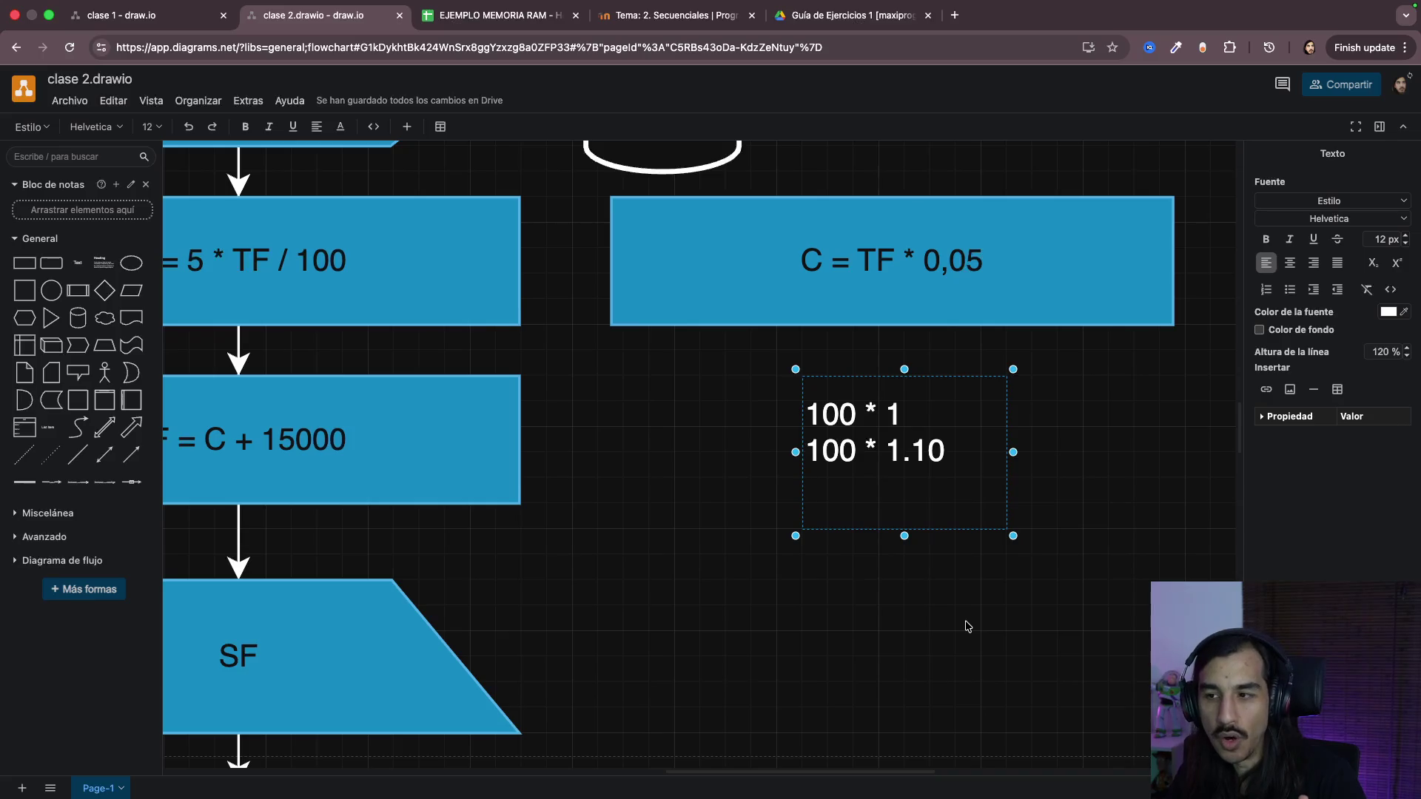
text(100)
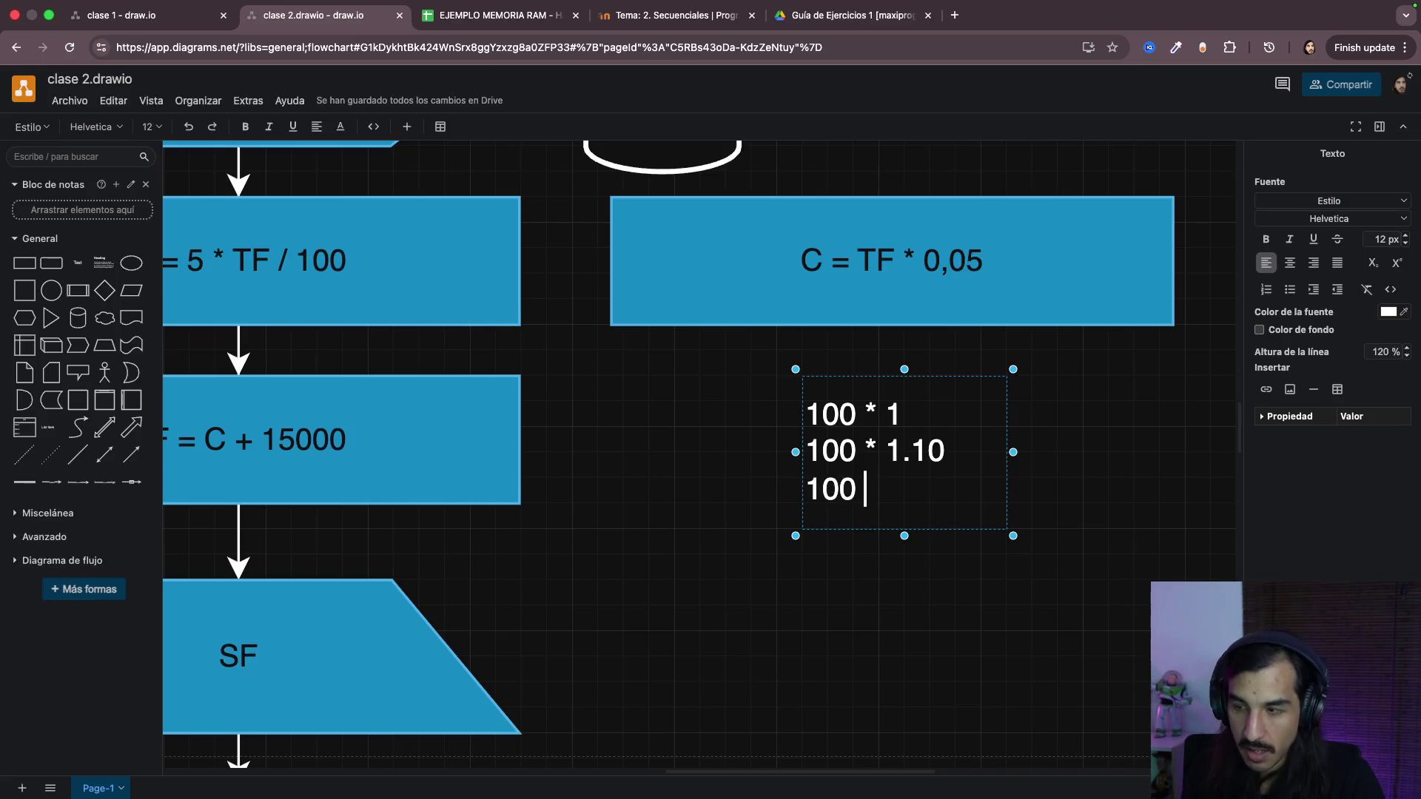
text( * 0.9)
drag(910, 452, 943, 452)
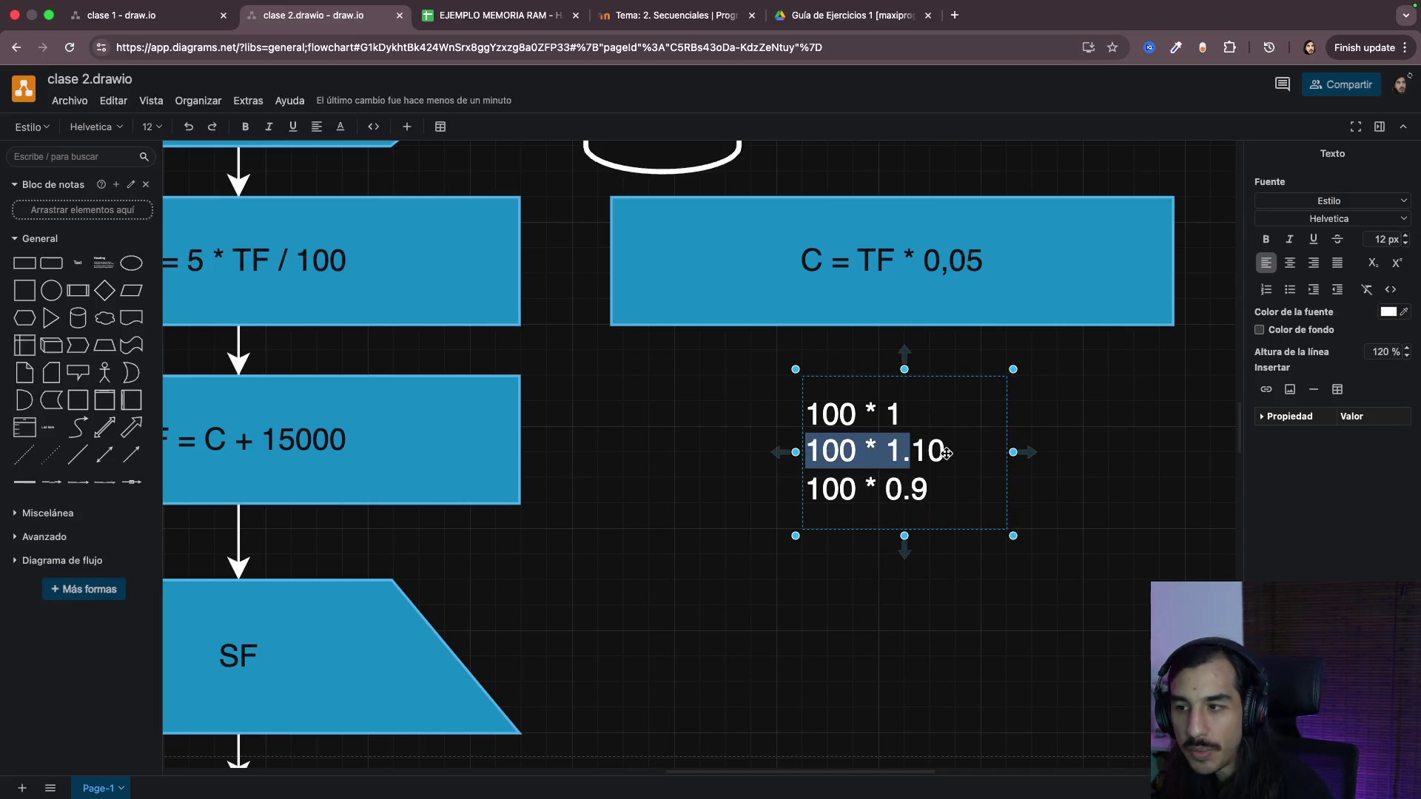
drag(885, 489, 928, 490)
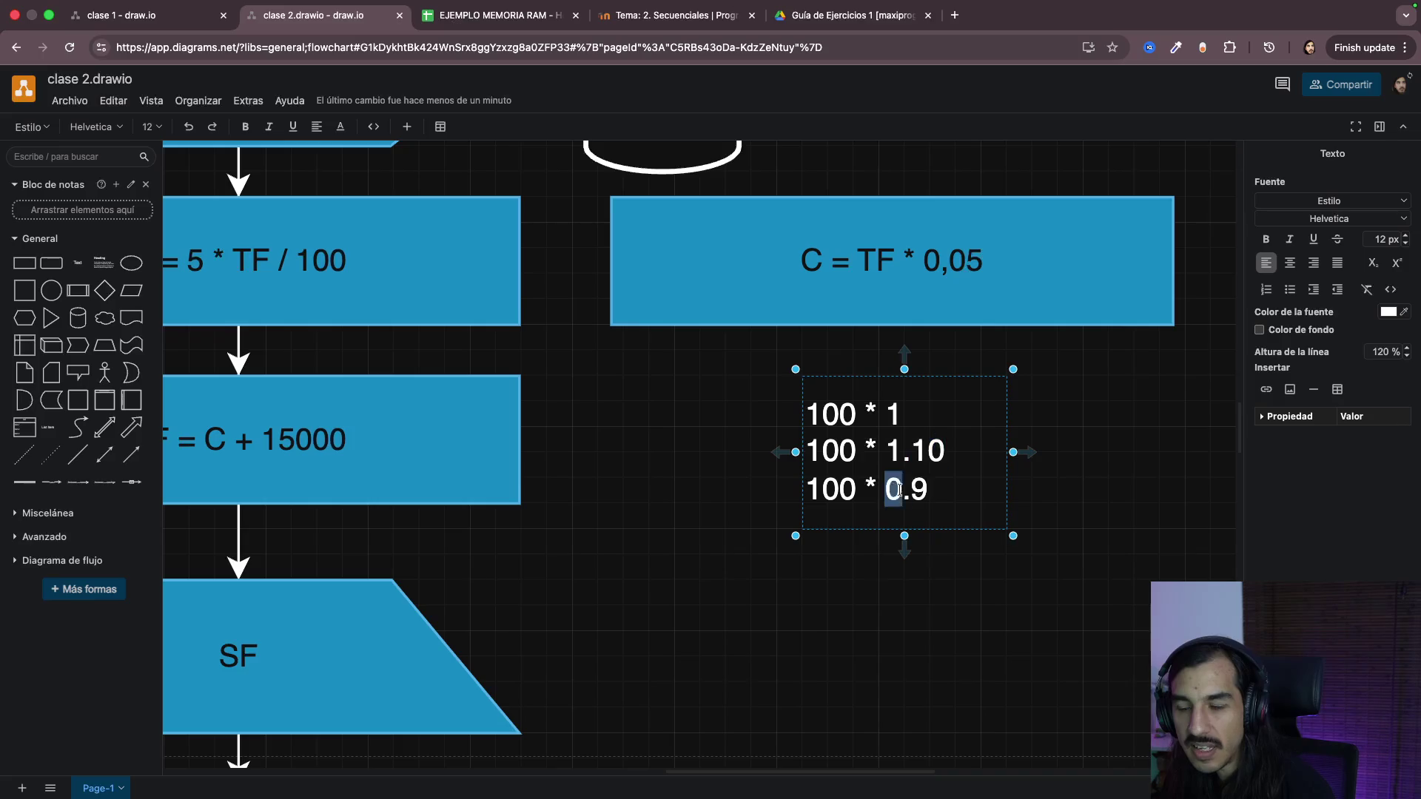
click(918, 489)
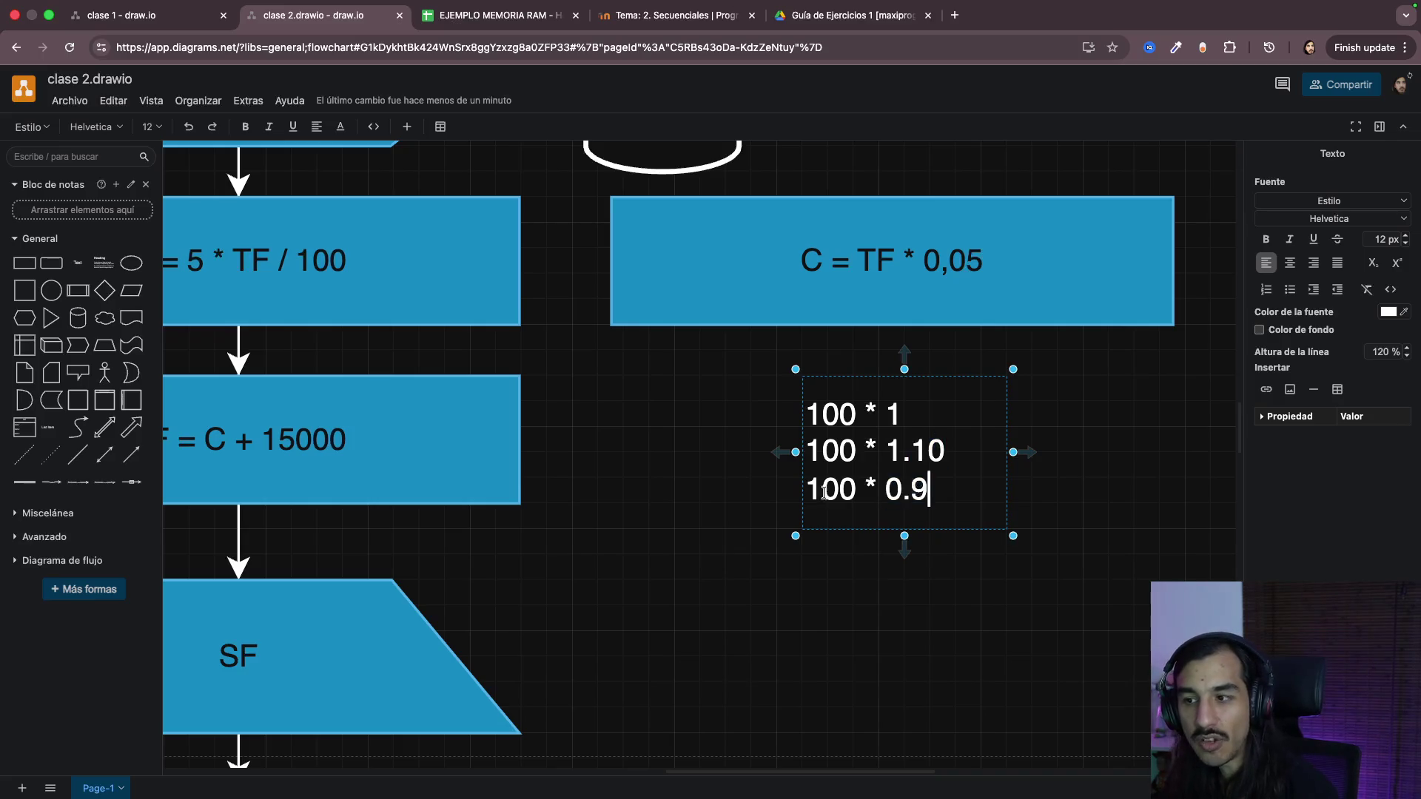
drag(806, 488, 937, 490)
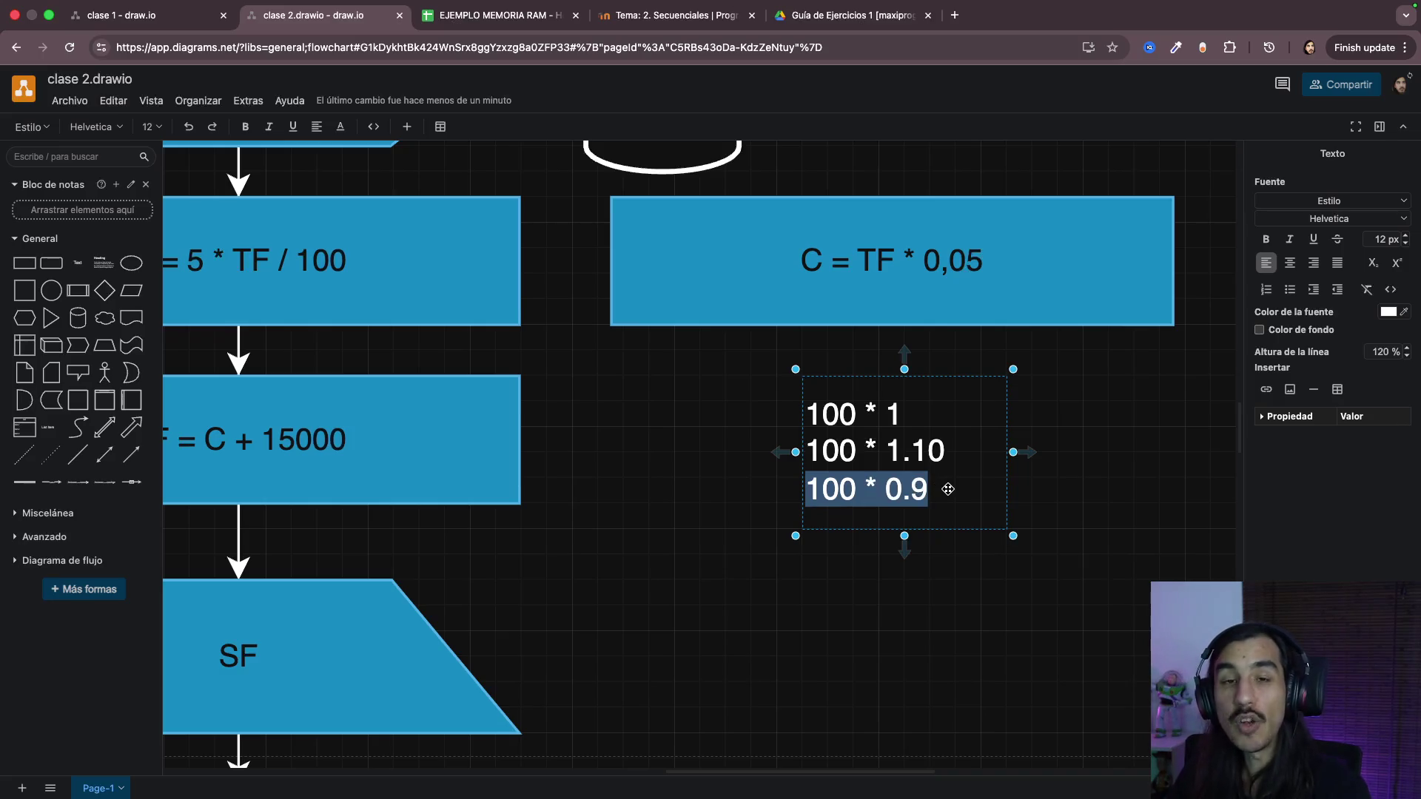
click(913, 490)
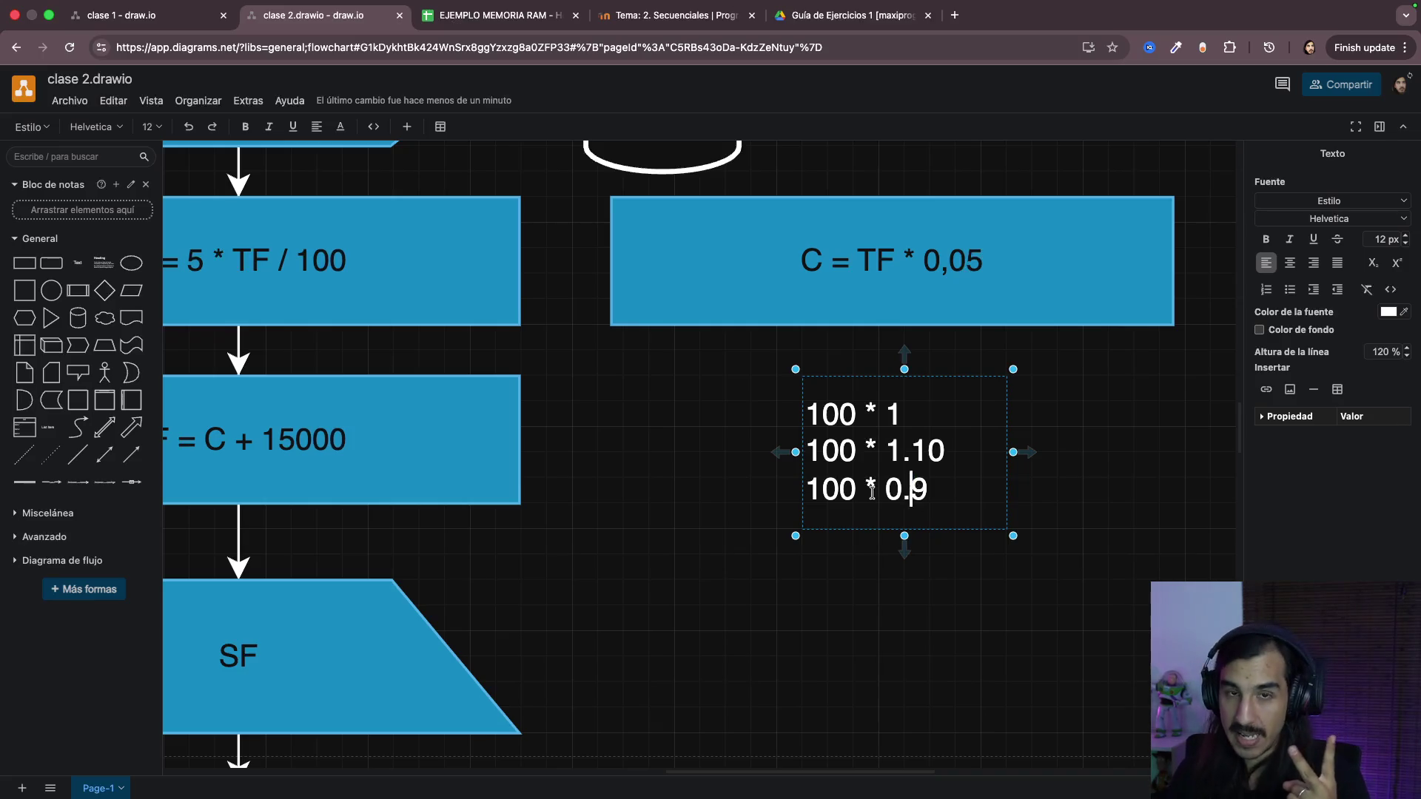
click(936, 635)
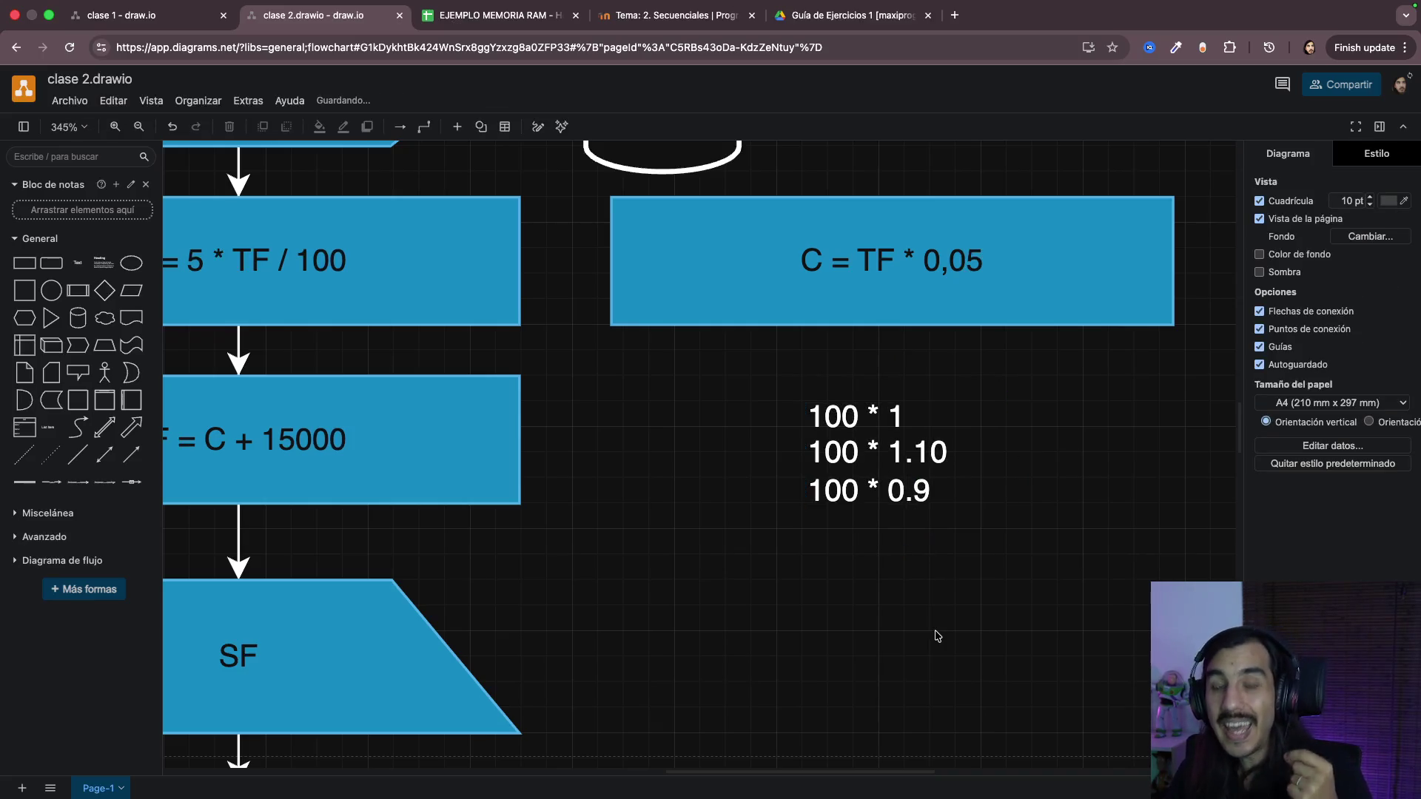
Step: Reopen the text and highlight the 100 and the 0.9 multiplier on the third line
double_click(842, 494)
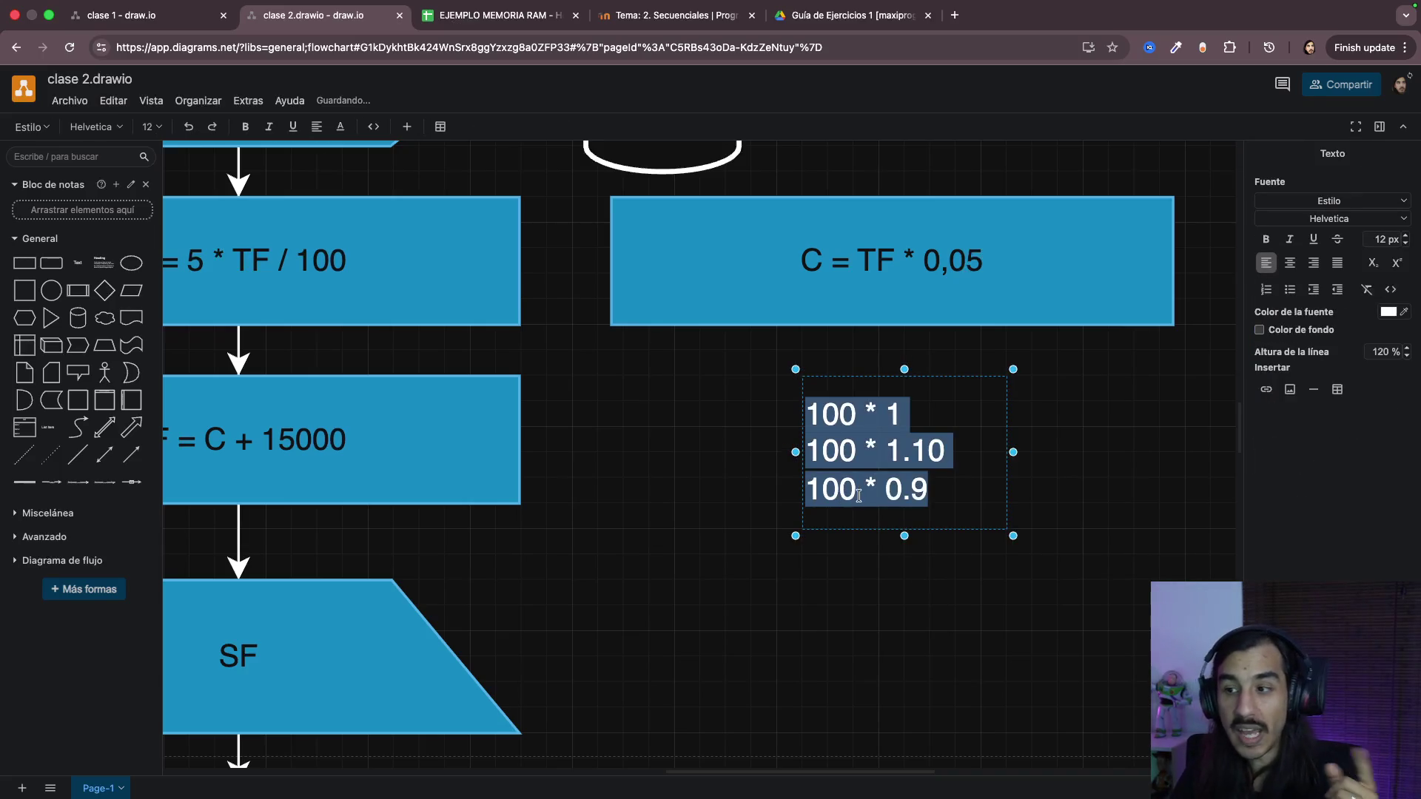
click(842, 494)
double_click(835, 492)
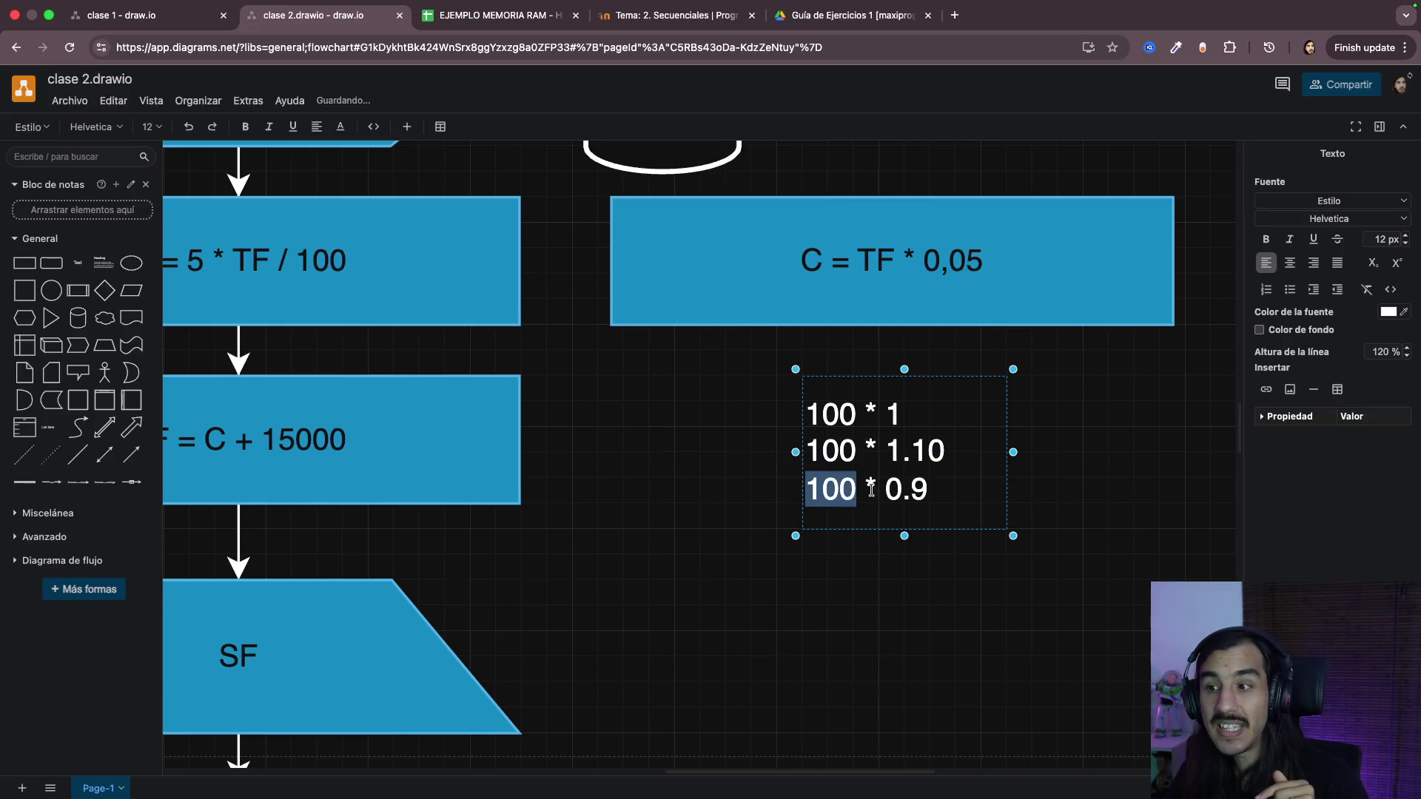
drag(885, 490, 928, 490)
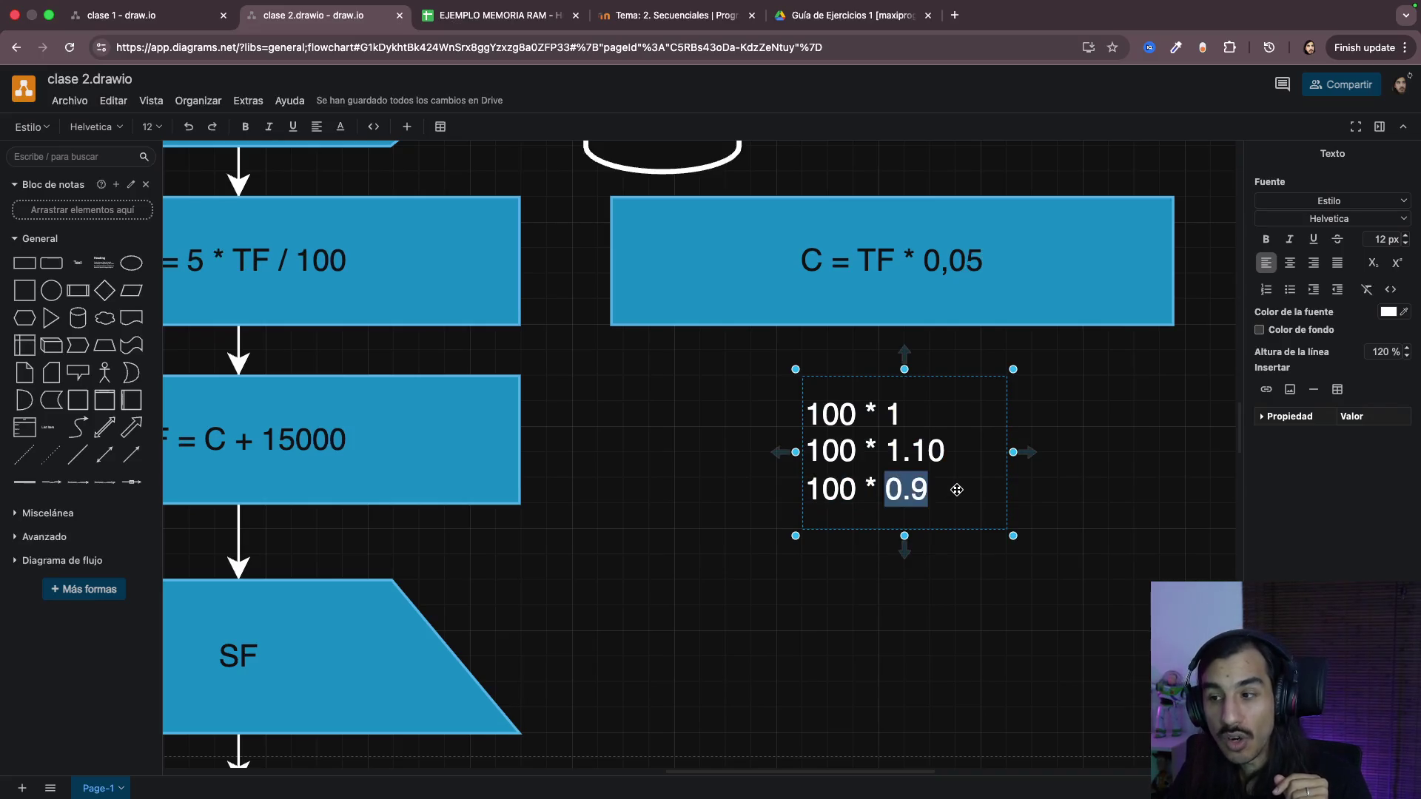
Step: Replace 0.9 on the third line, trying 0.8, 0.55 and 0.40, ending with 100 * 0.05
key(Escape)
double_click(958, 490)
click(958, 490)
key(BackSpace)
text(8)
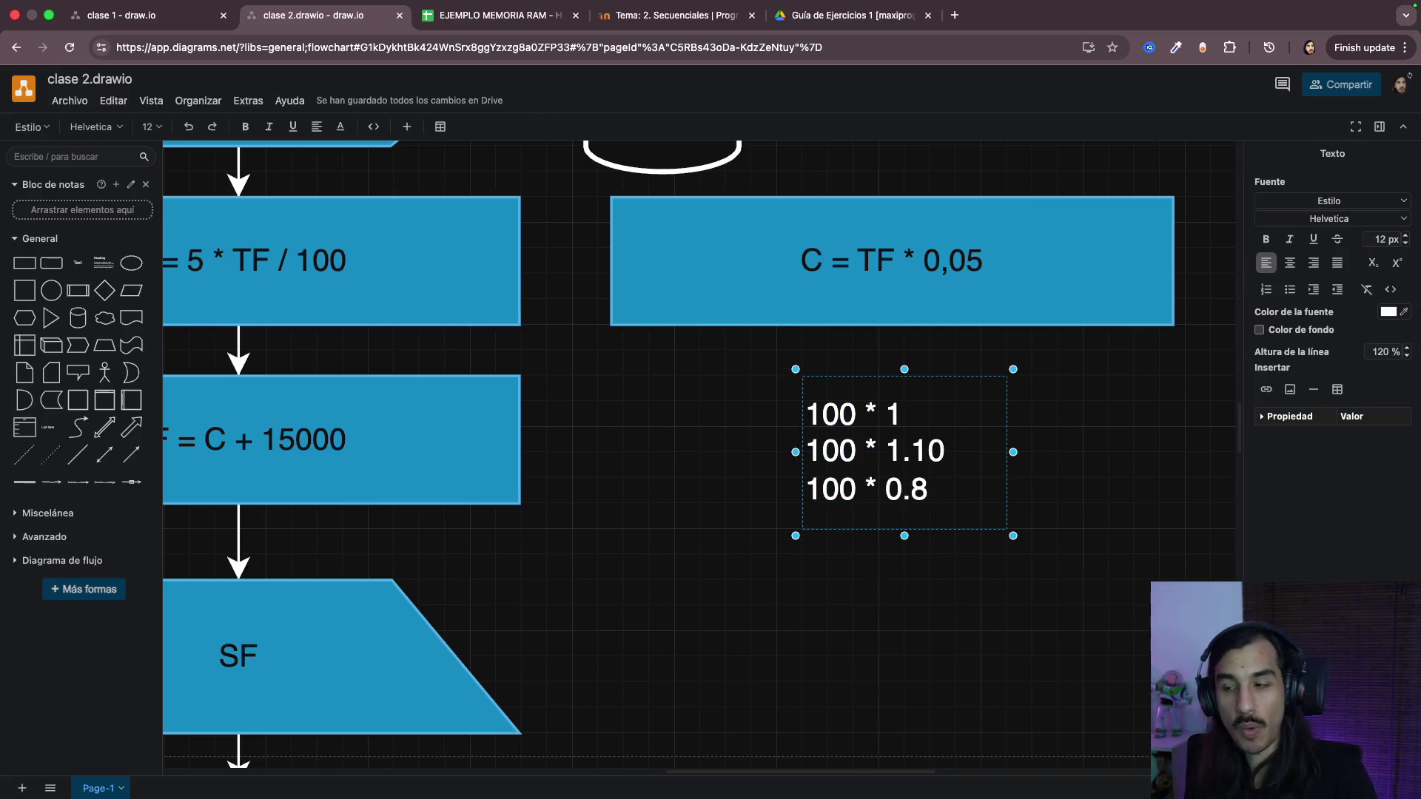
key(BackSpace)
text(7)
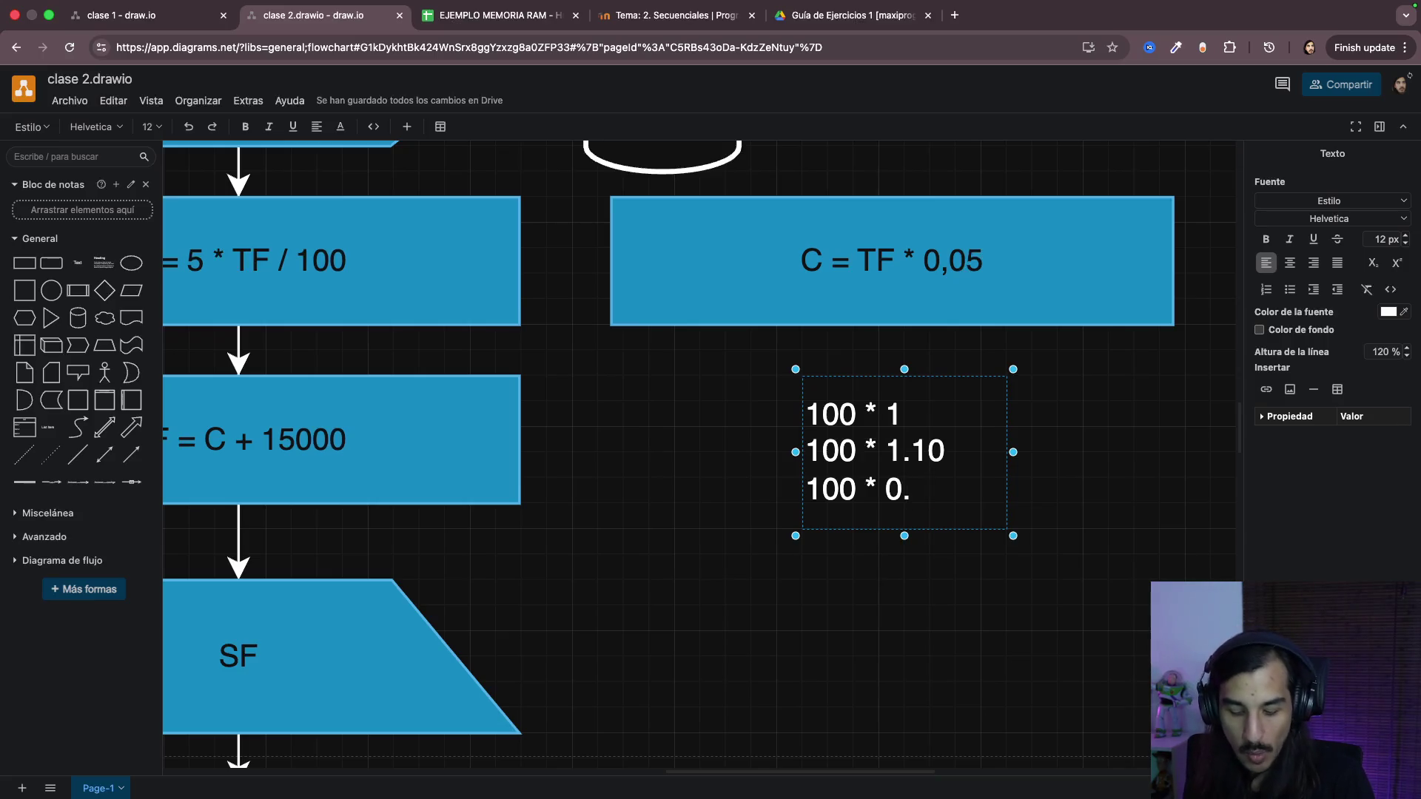
text(55)
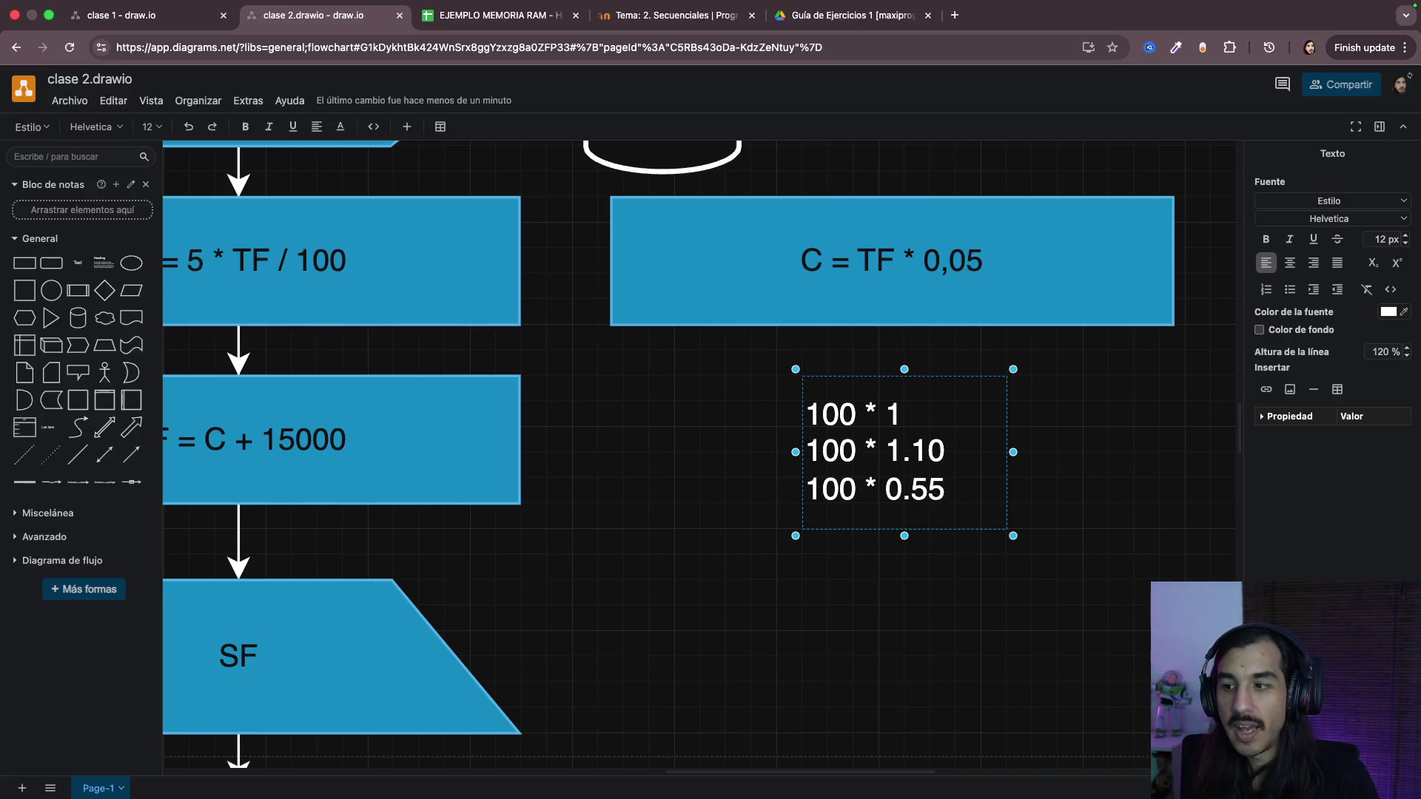
key(BackSpace)
key(BackSpace)
text(40)
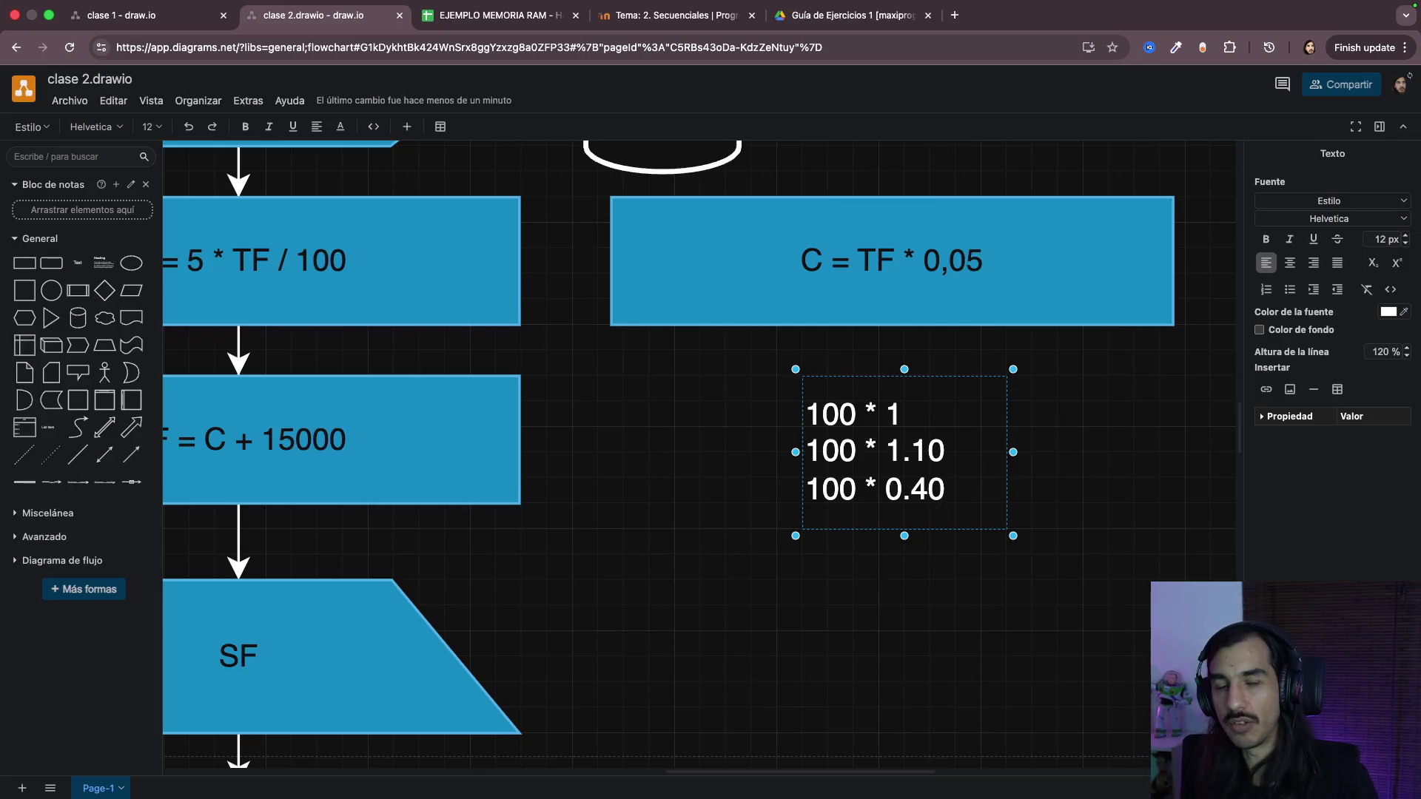
key(Escape)
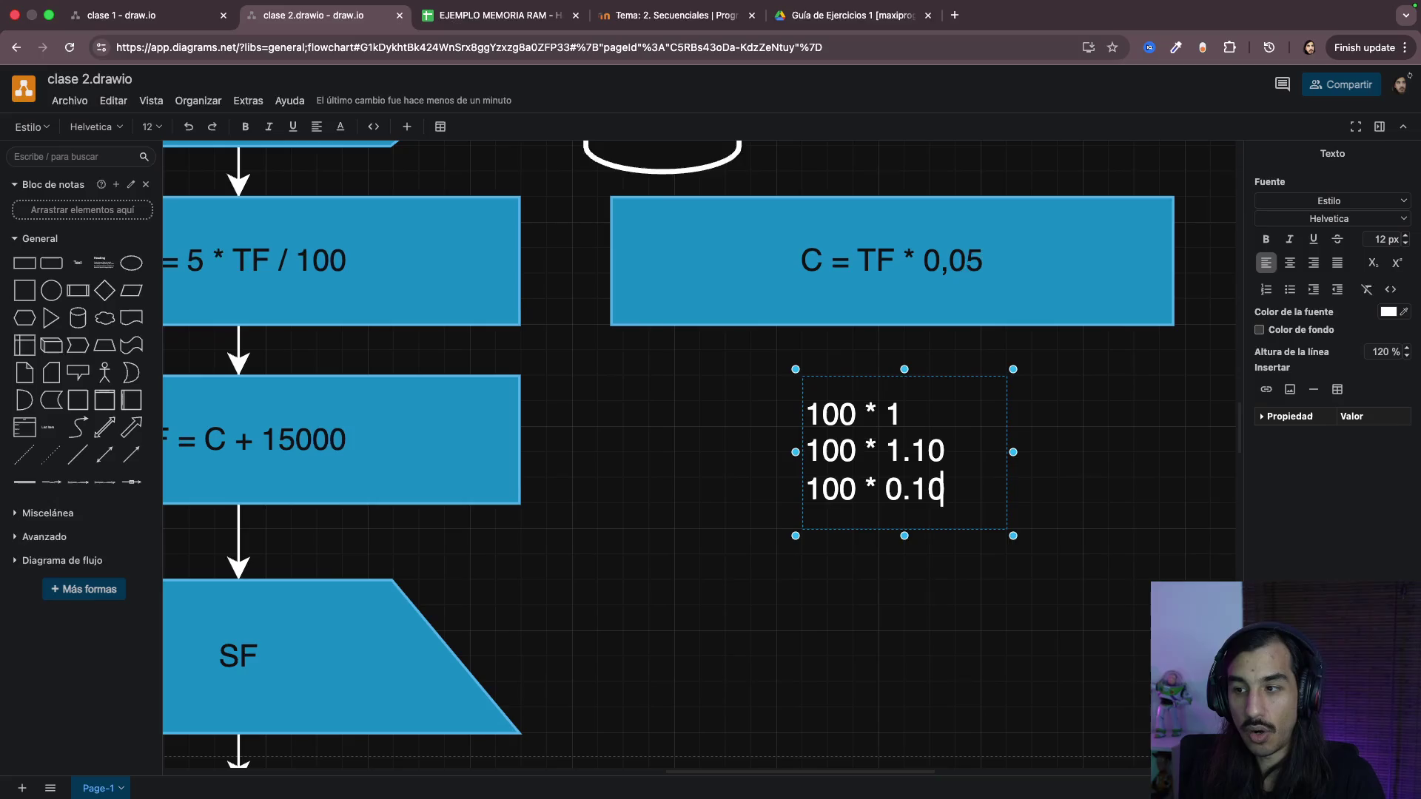
text(05)
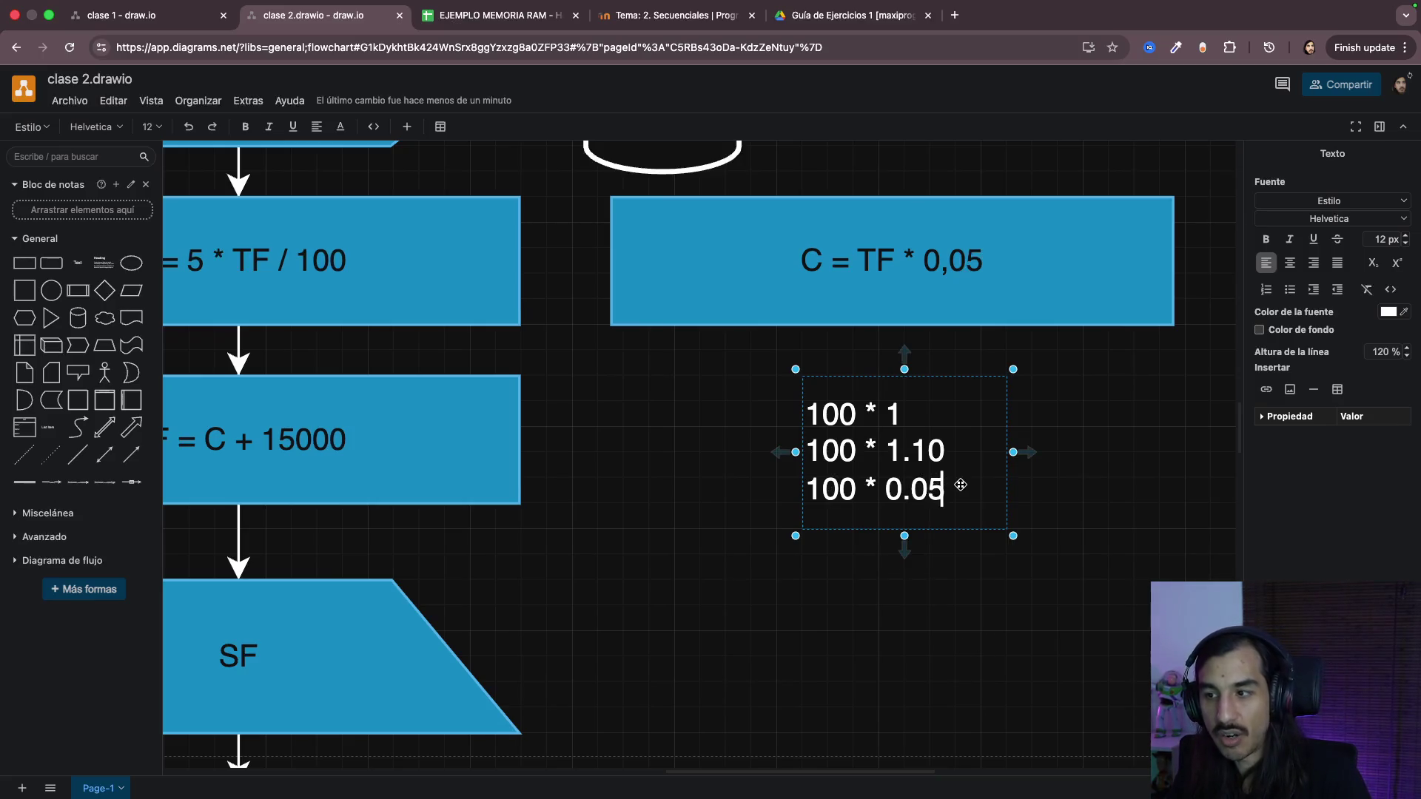
key(Escape)
double_click(865, 490)
Step: Highlight the 0.05 and the 100 on the third line to explain them
click(886, 489)
key(Escape)
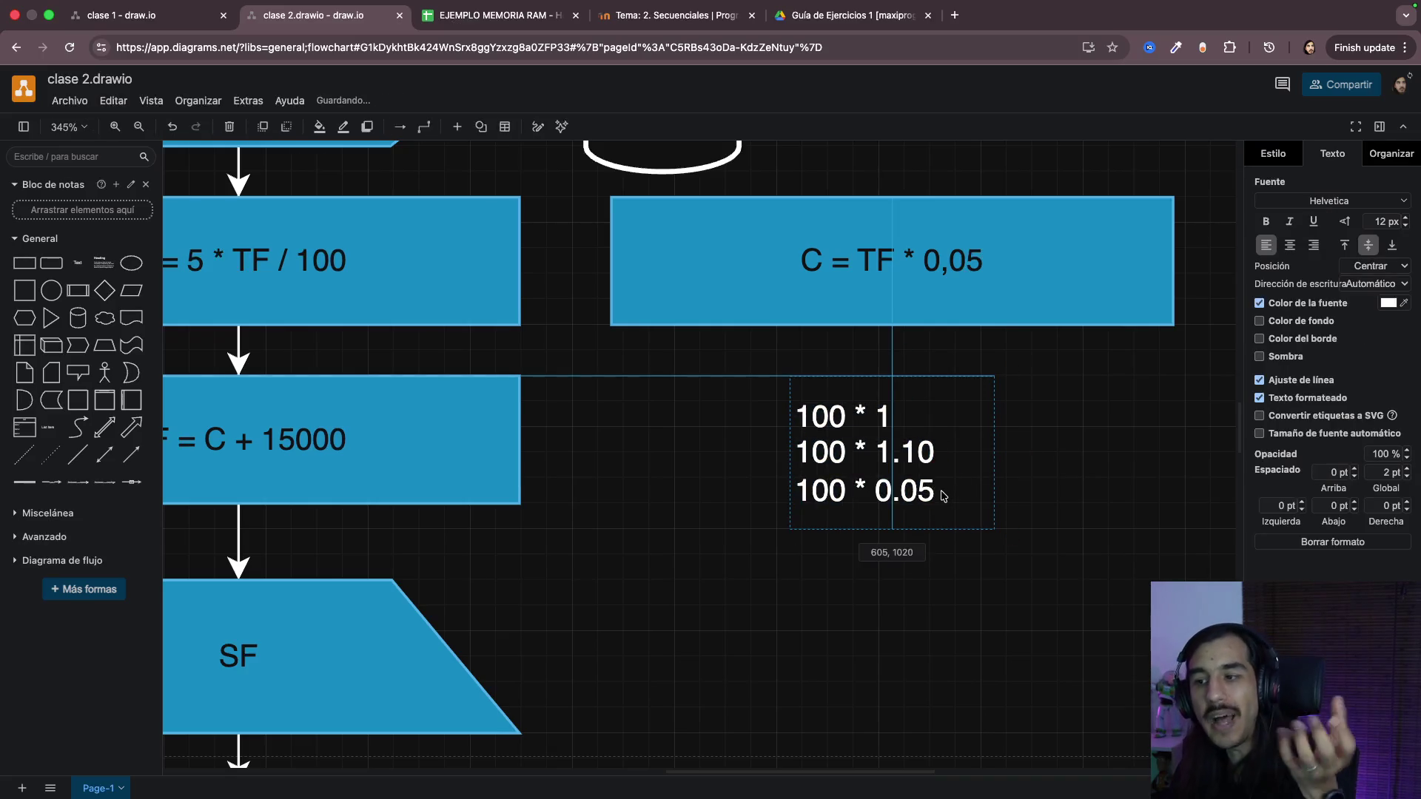
double_click(922, 493)
click(904, 493)
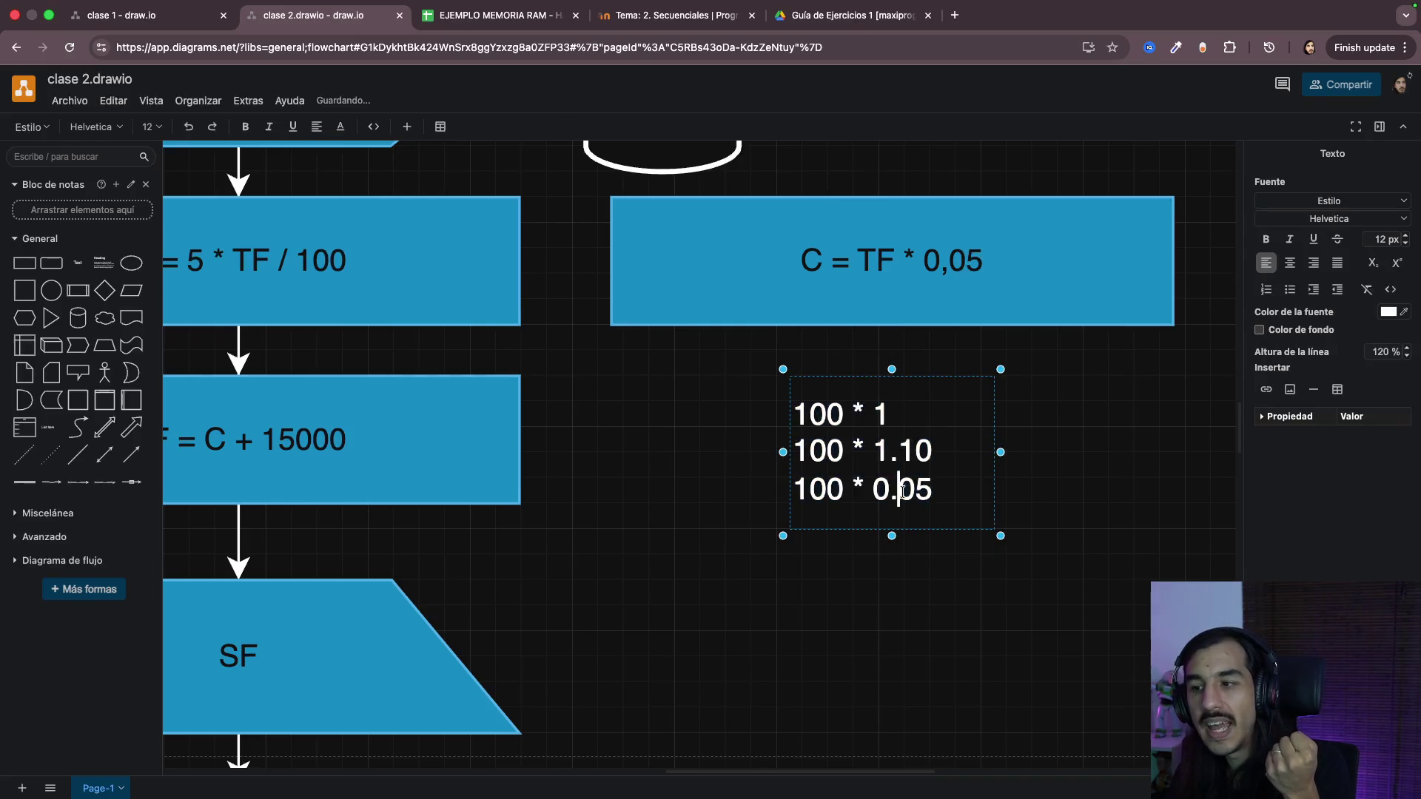
double_click(885, 493)
double_click(818, 490)
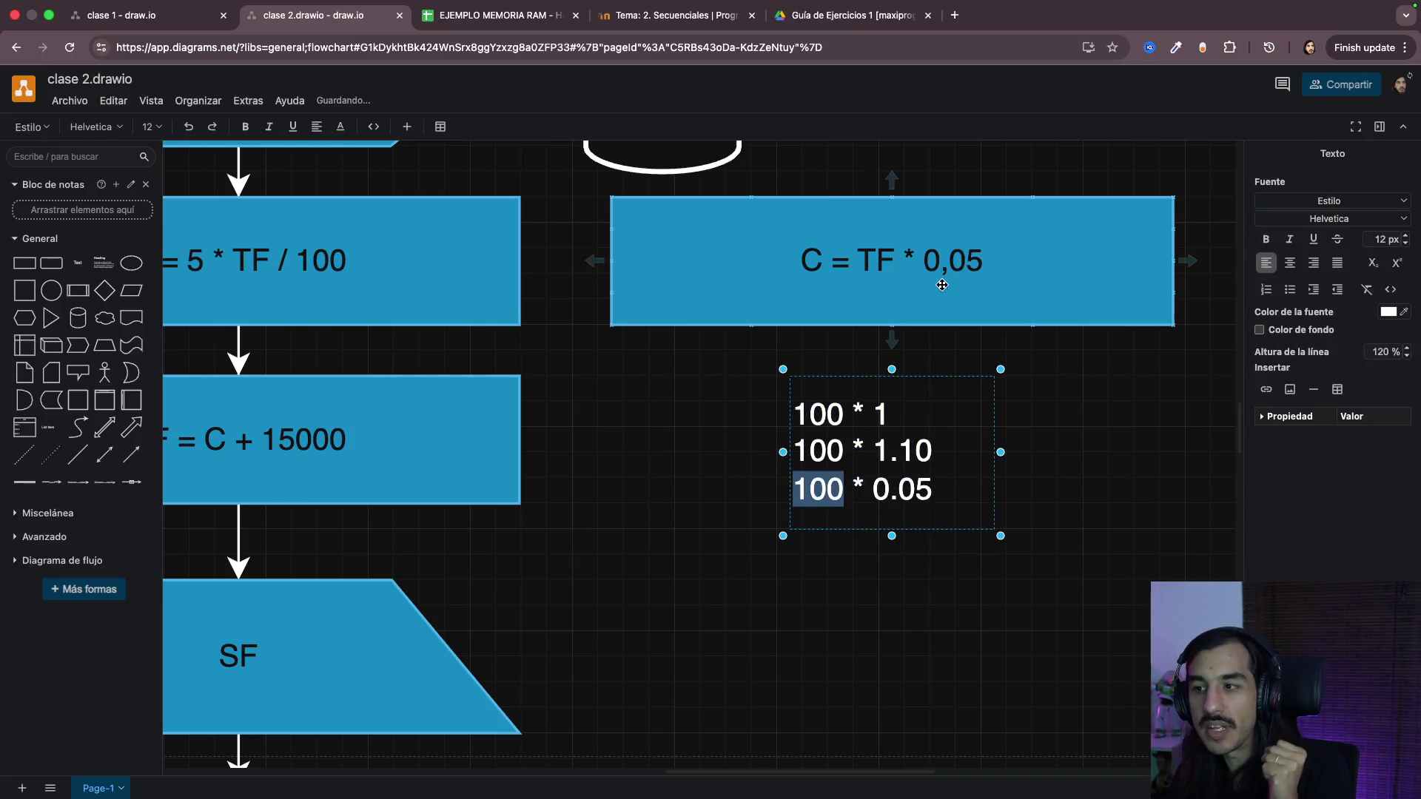
double_click(959, 255)
click(983, 399)
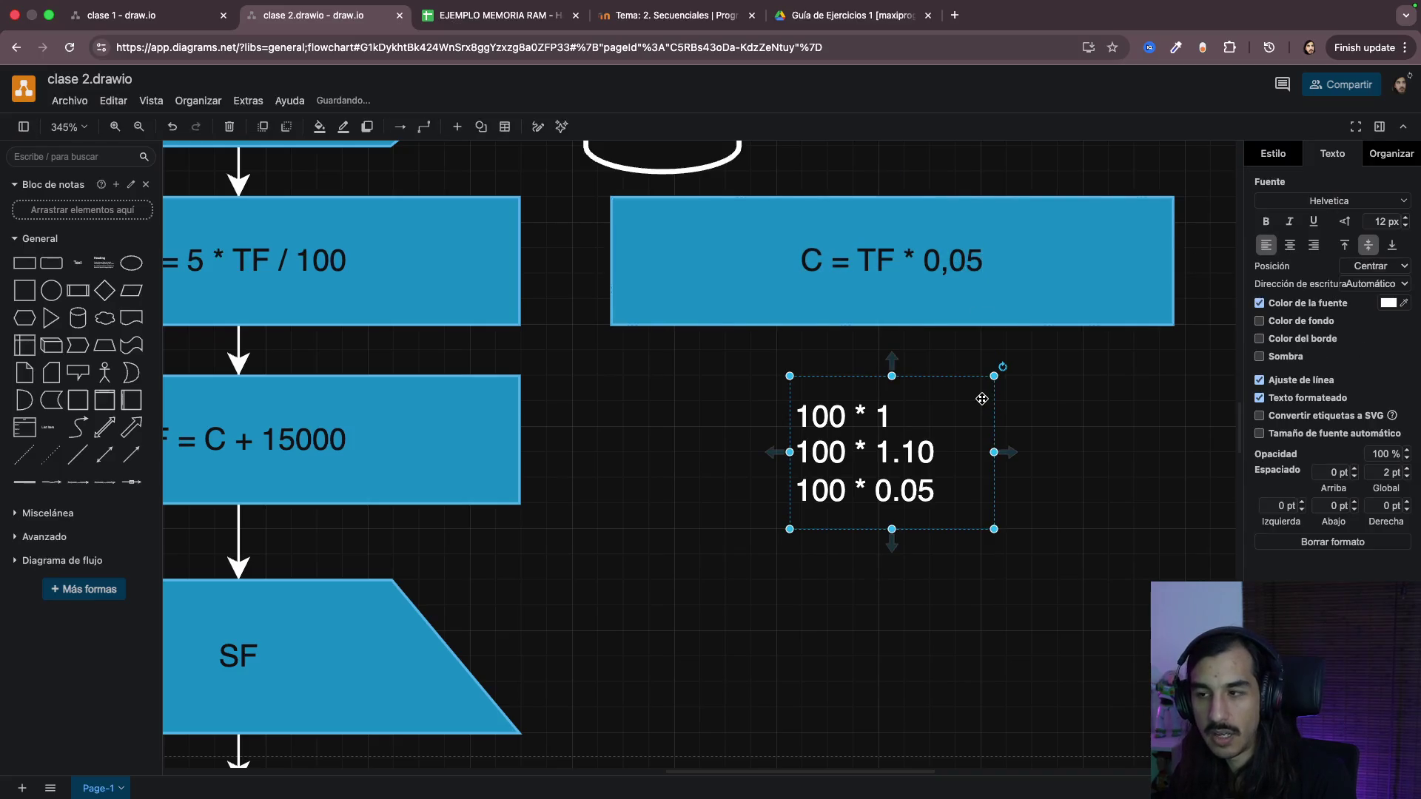
Step: Add lines 5 % and 100 % after a blank gap below 100 * 0.05
double_click(955, 486)
click(932, 488)
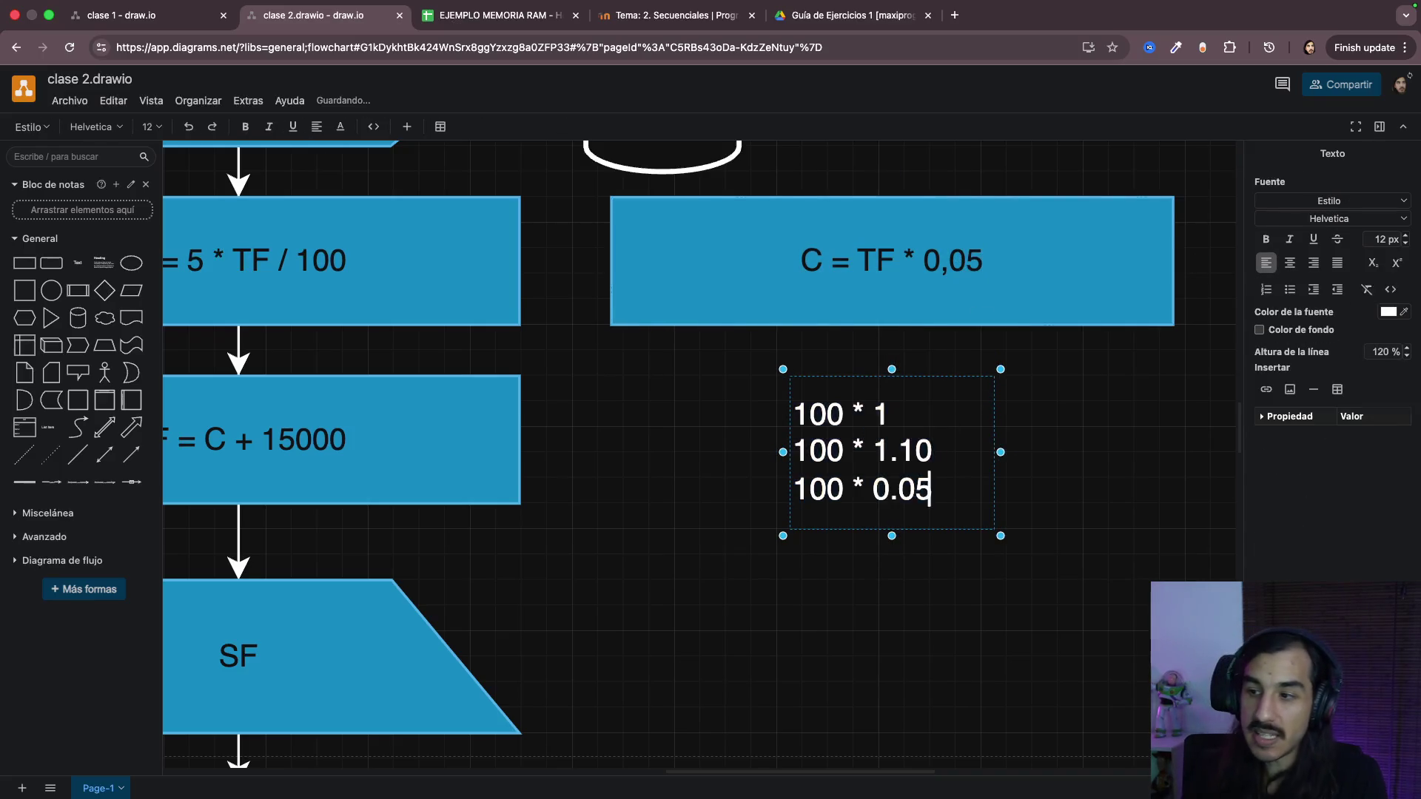
key(Return)
key(Return)
text(100 %)
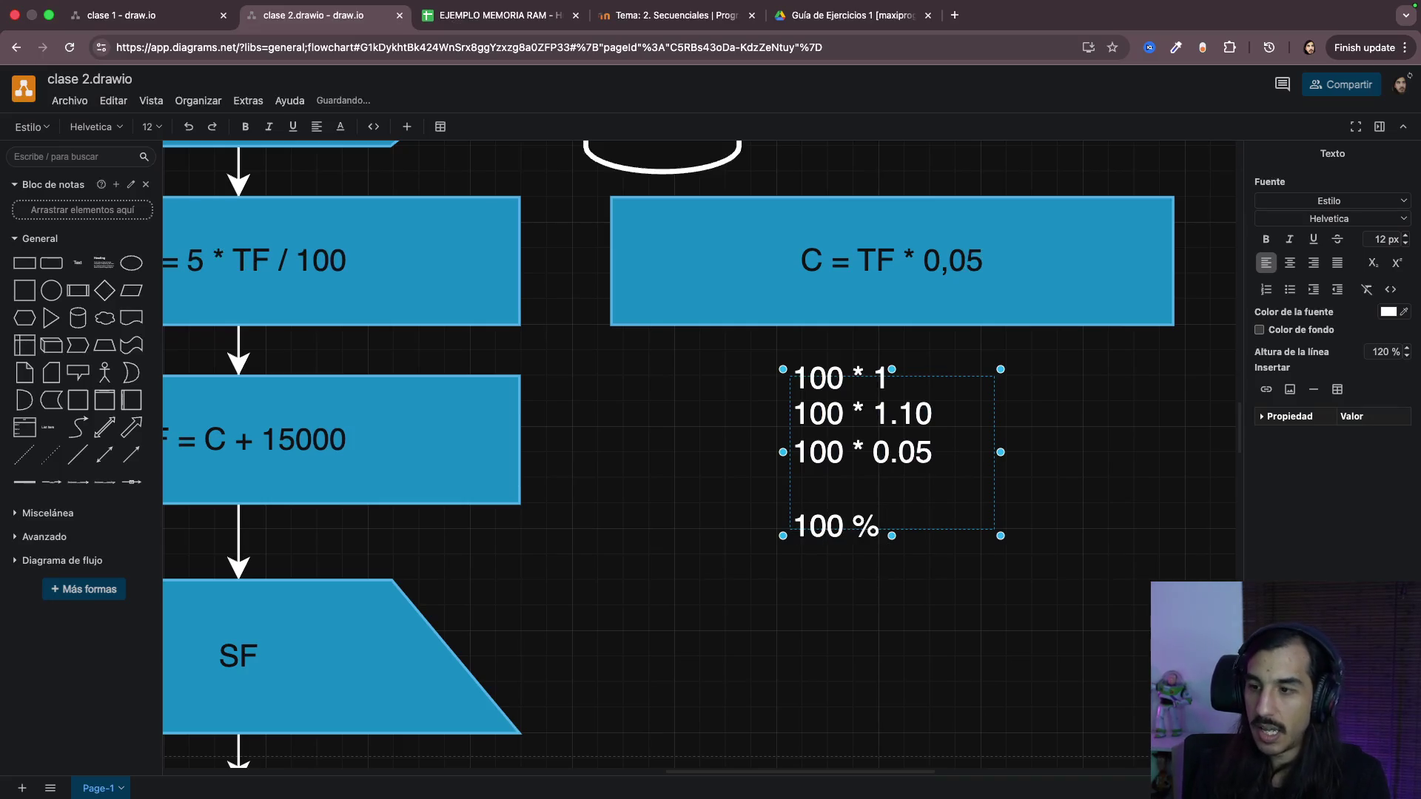
key(Up)
key(Return)
text(5 )
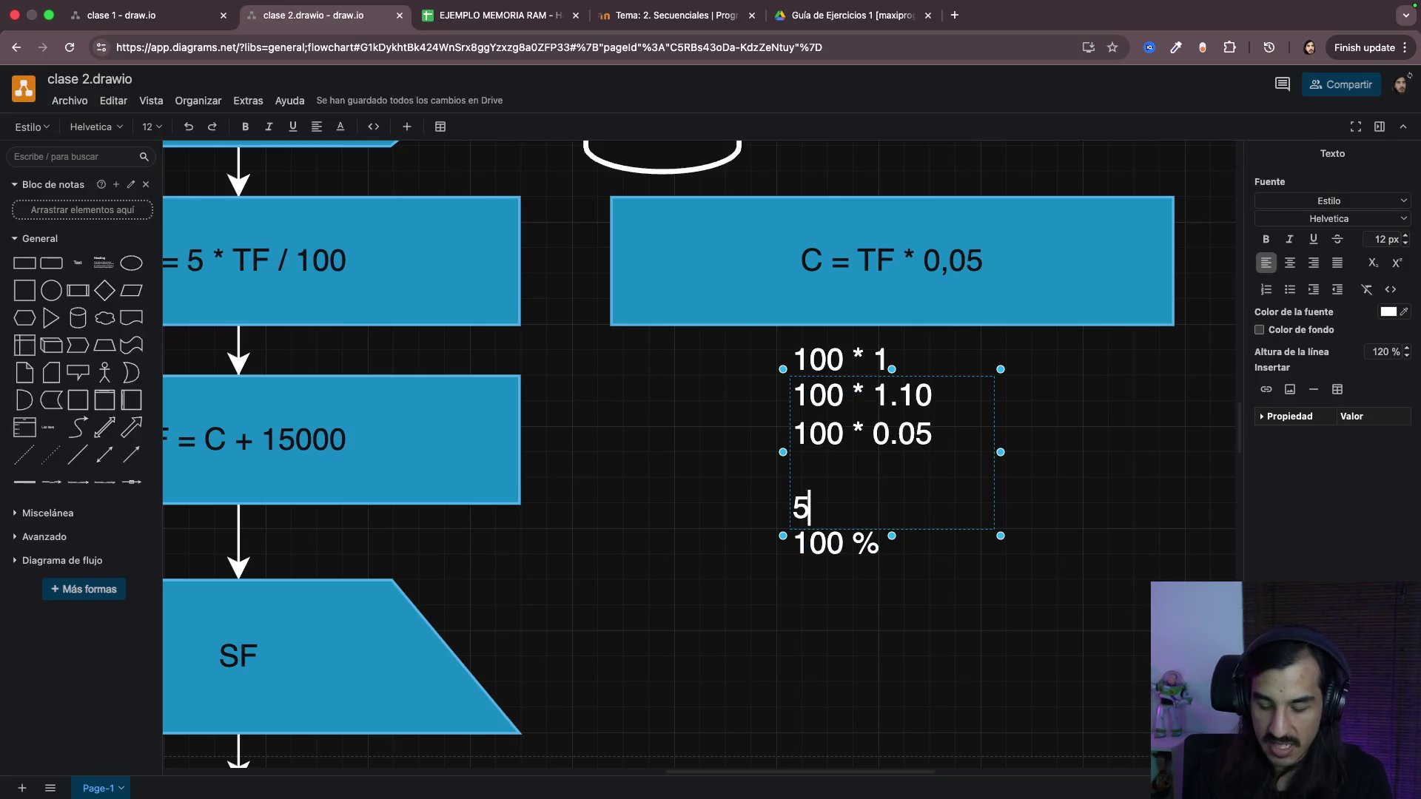
text(%)
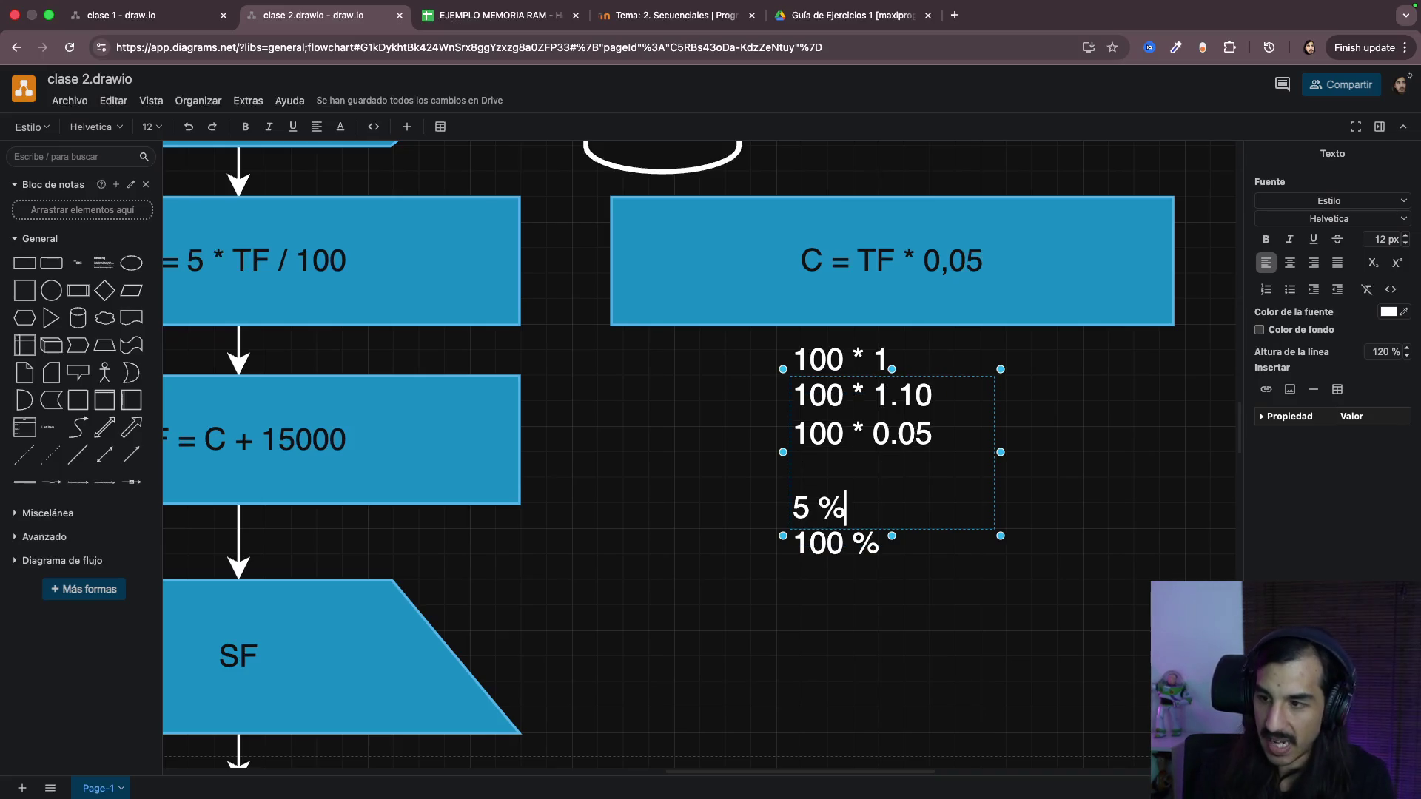
scroll(905, 539, up, 1)
Step: Delete the scratch calculation notes and review the C = TF * 0,05 and C = 5 * TF / 100 boxes
click(811, 657)
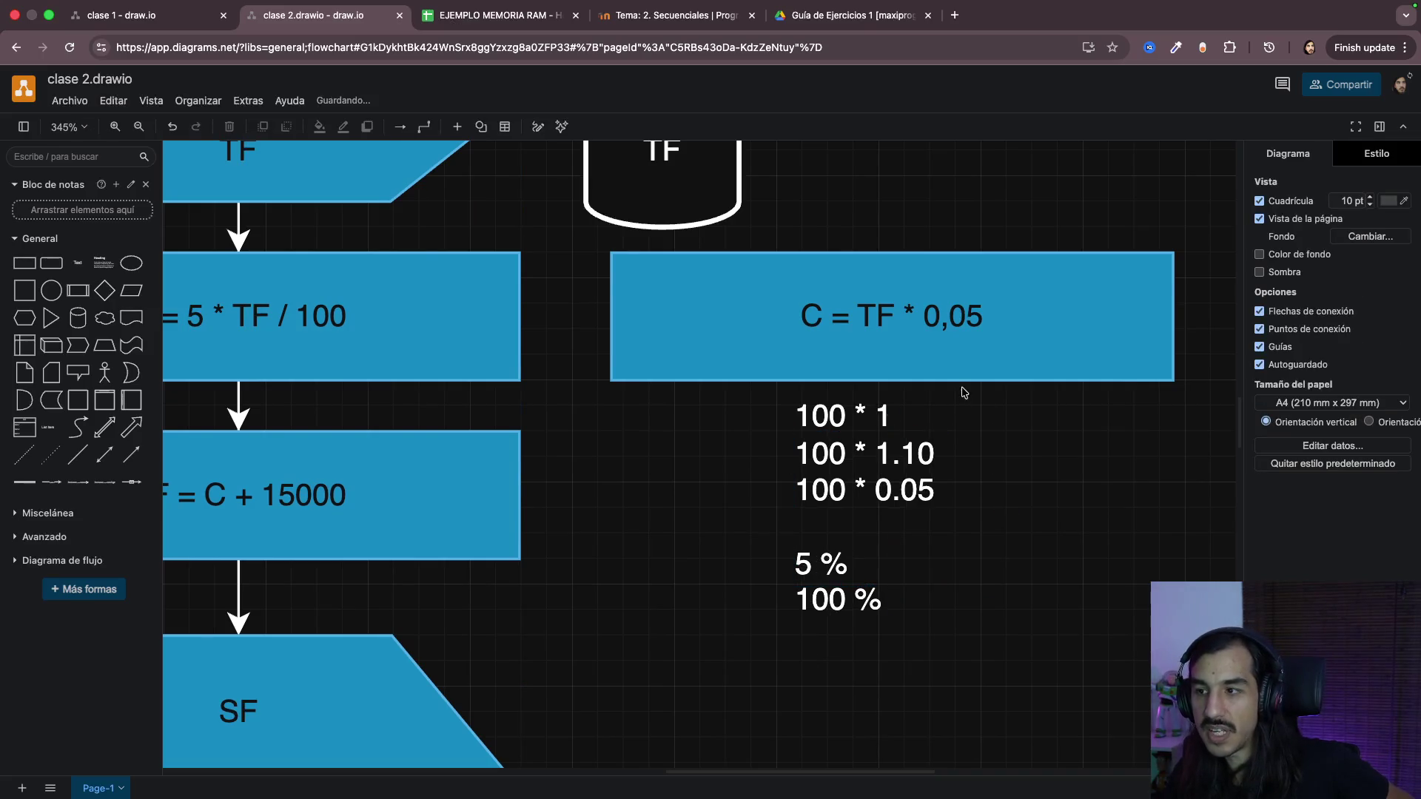
scroll(666, 522, left, 3)
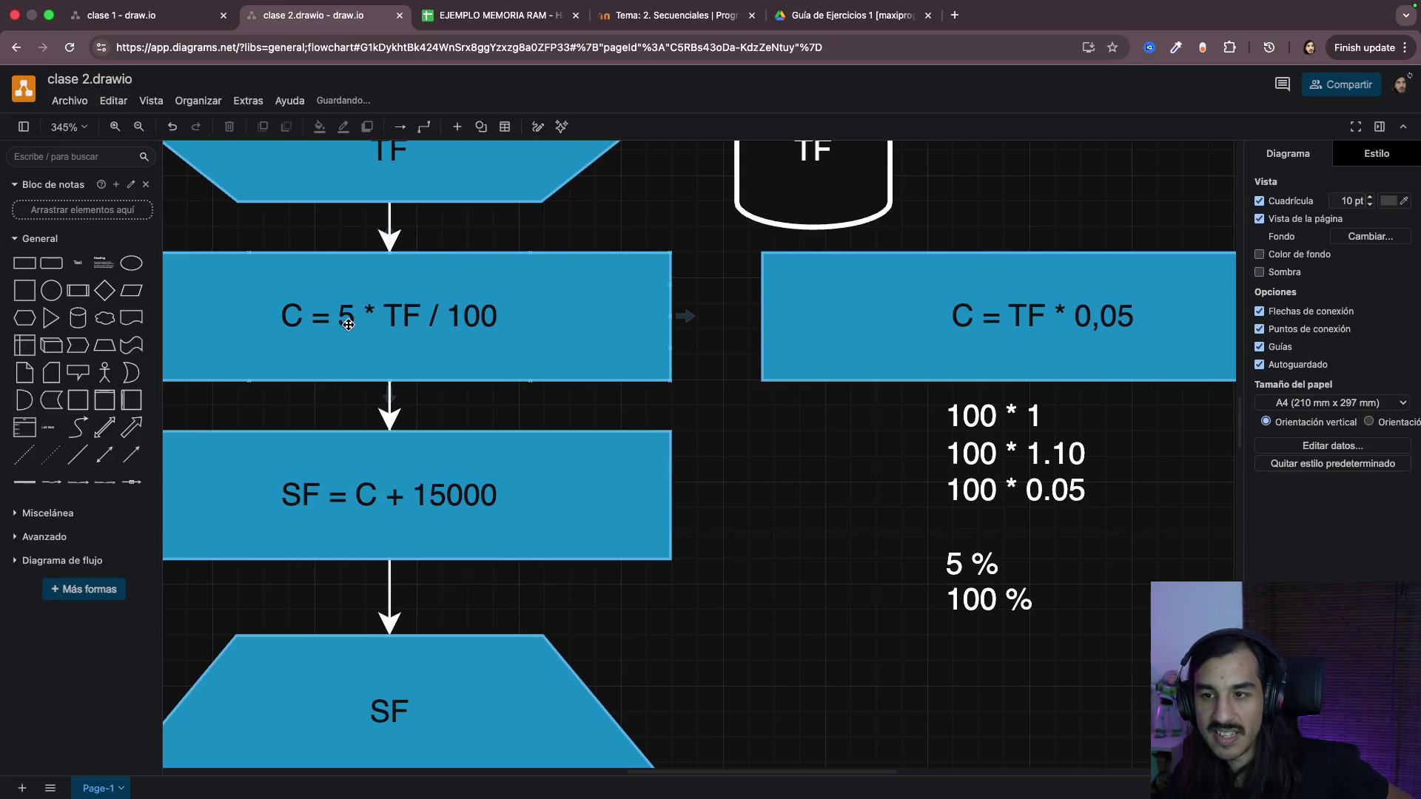
scroll(876, 559, right, 2)
click(876, 558)
scroll(877, 558, right, 2)
key(Delete)
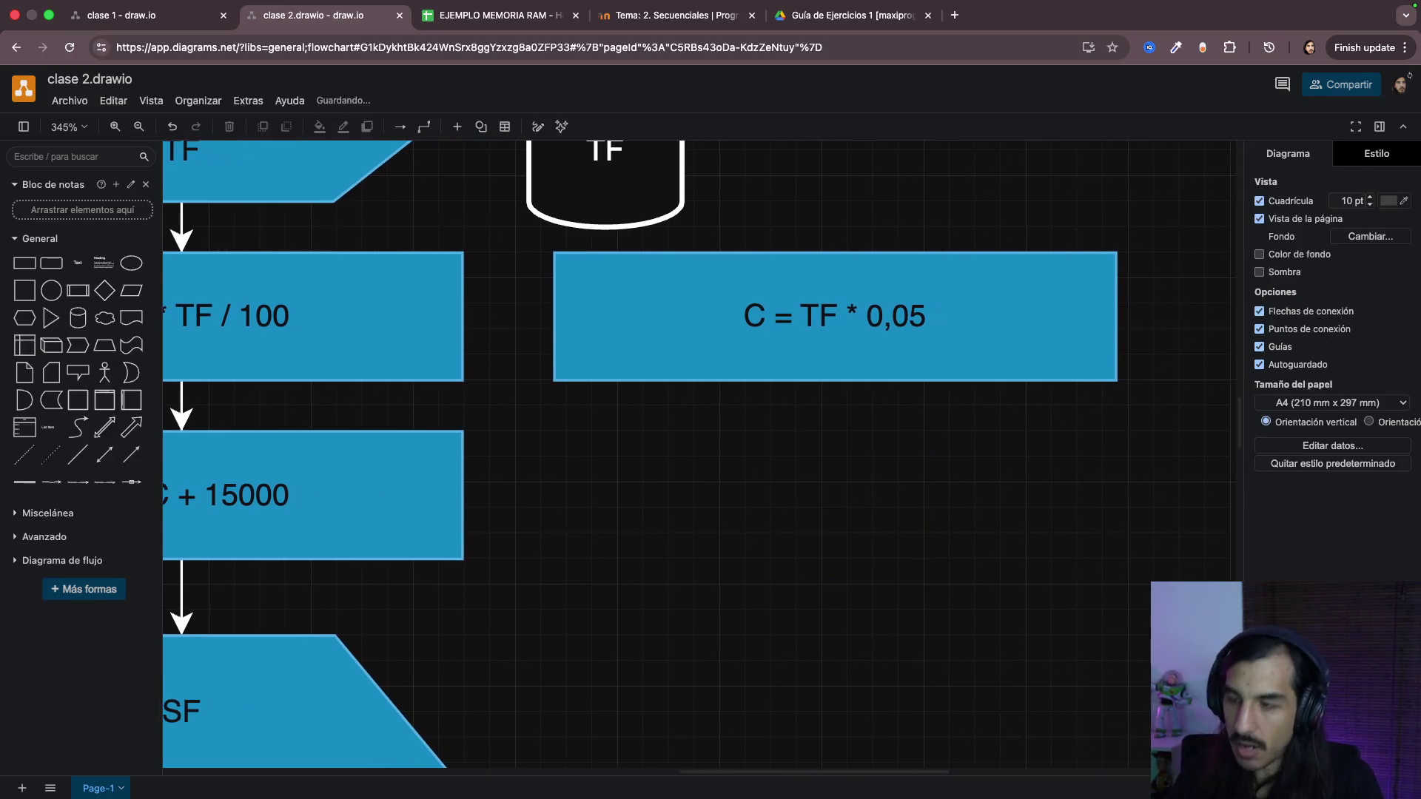
click(851, 301)
scroll(784, 509, down, 3)
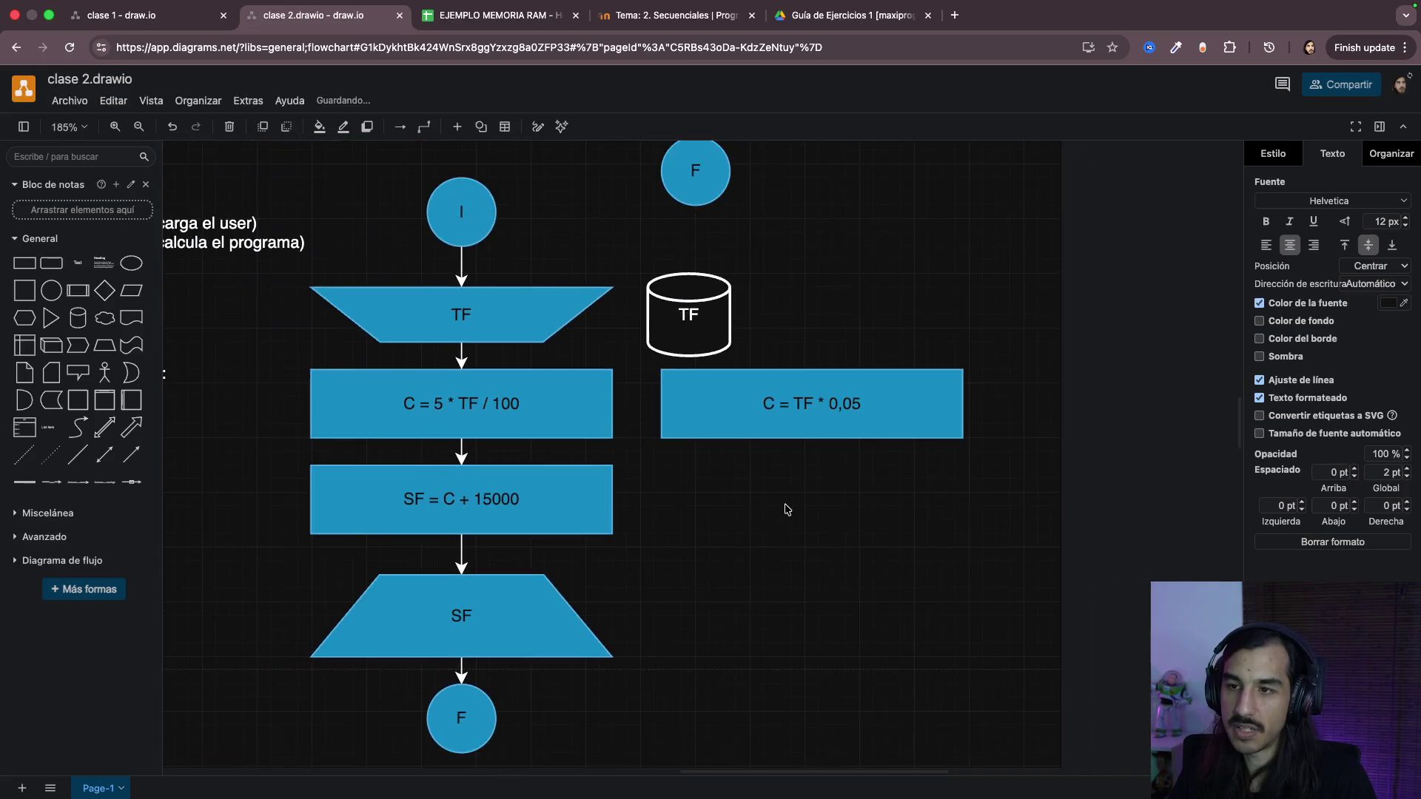
scroll(785, 509, left, 3)
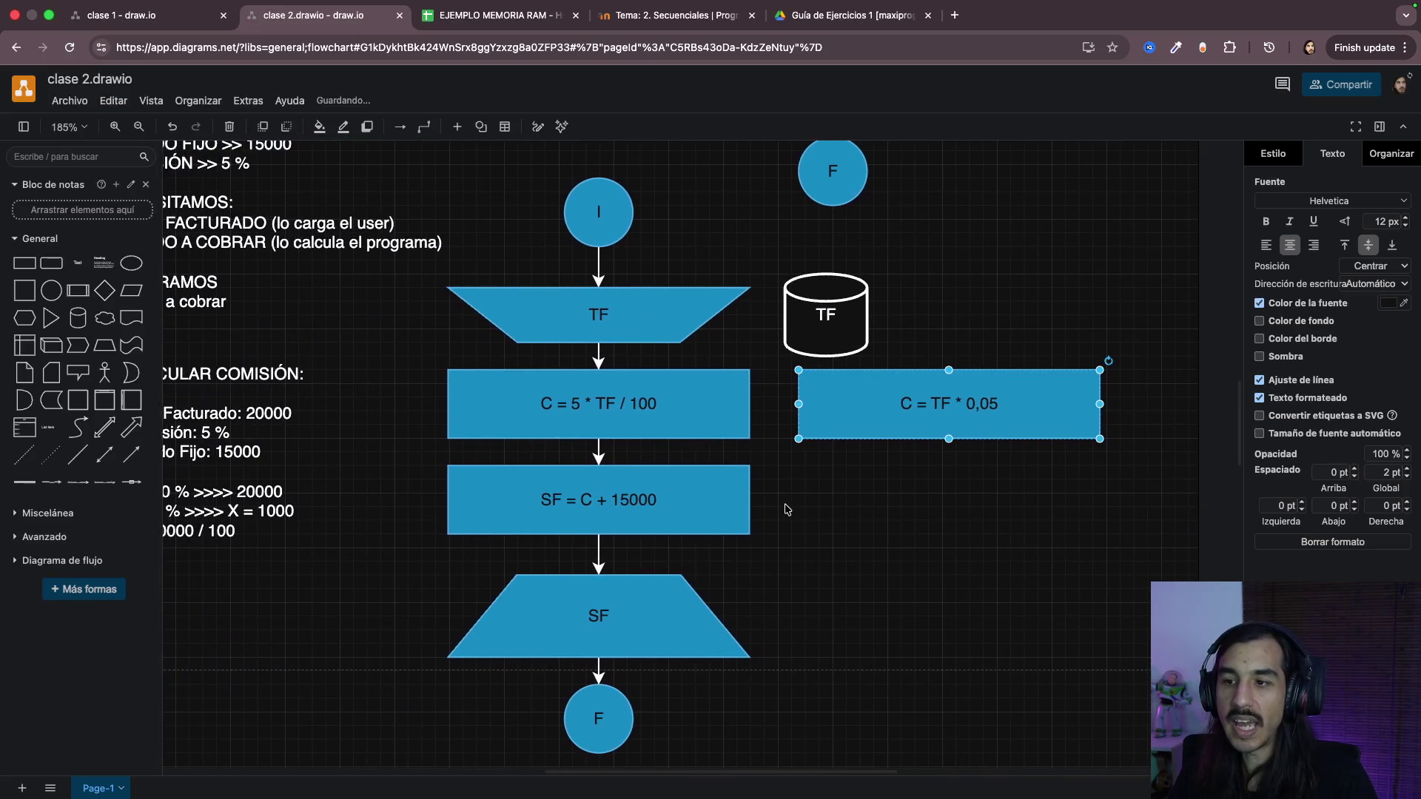
scroll(568, 411, up, 2)
scroll(624, 467, down, 2)
click(922, 513)
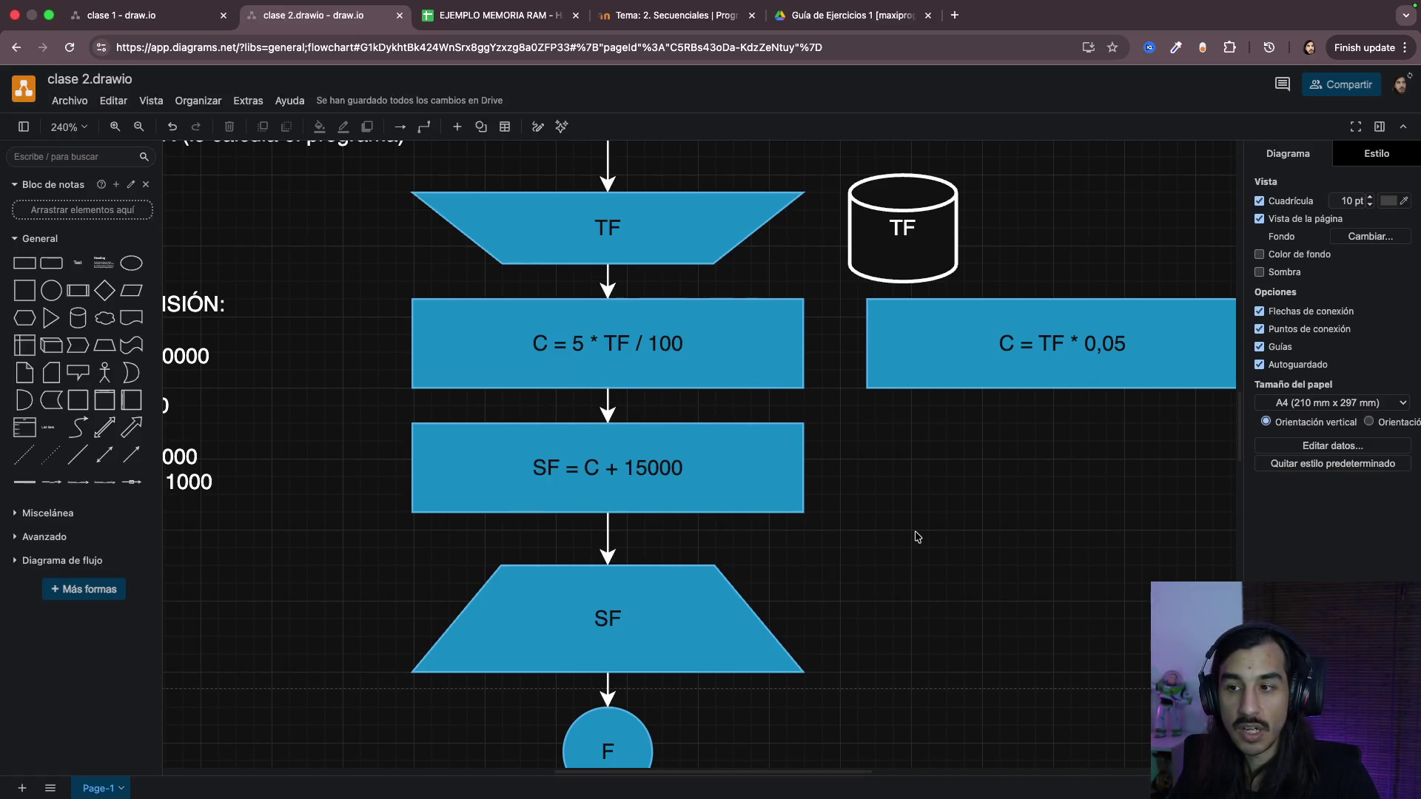
scroll(916, 538, up, 5)
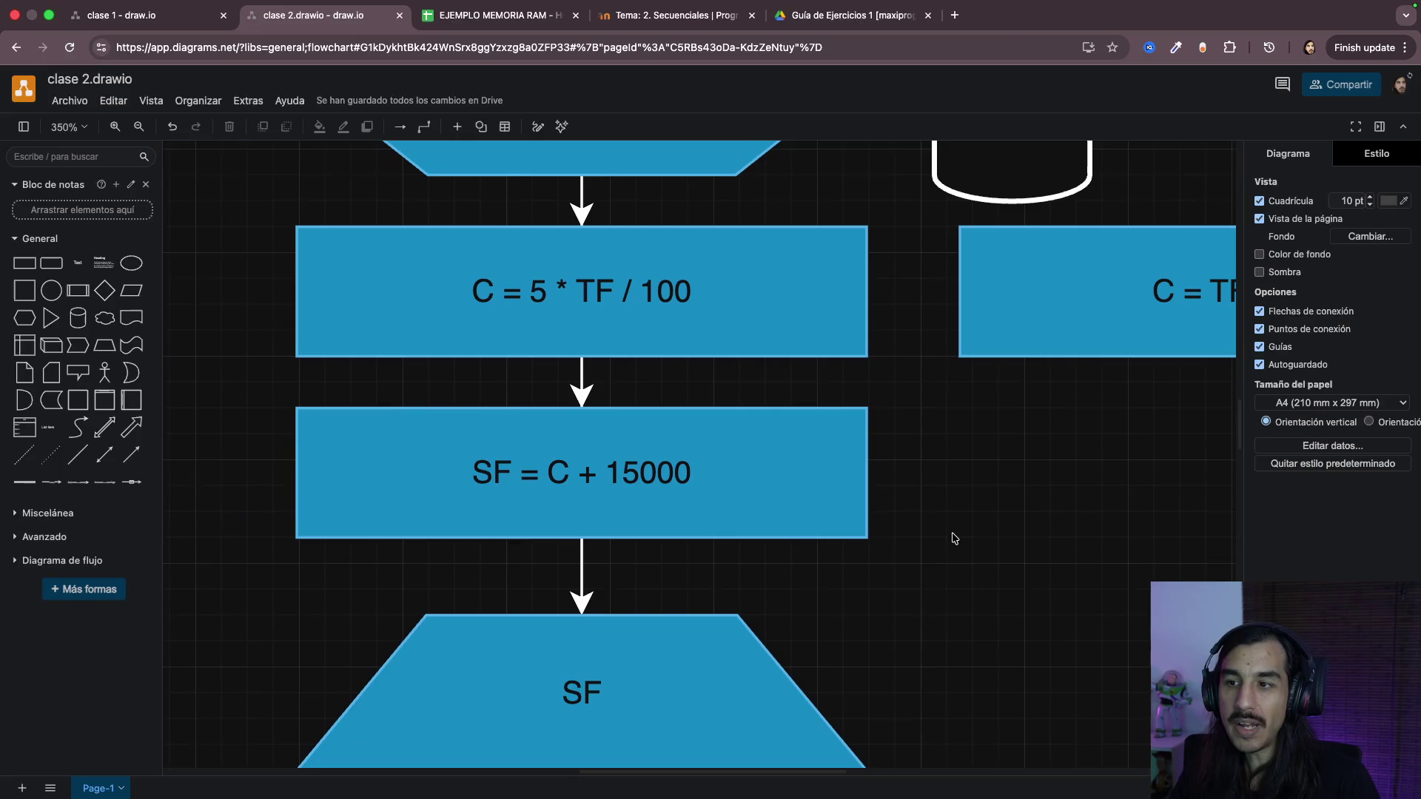
click(545, 250)
click(594, 451)
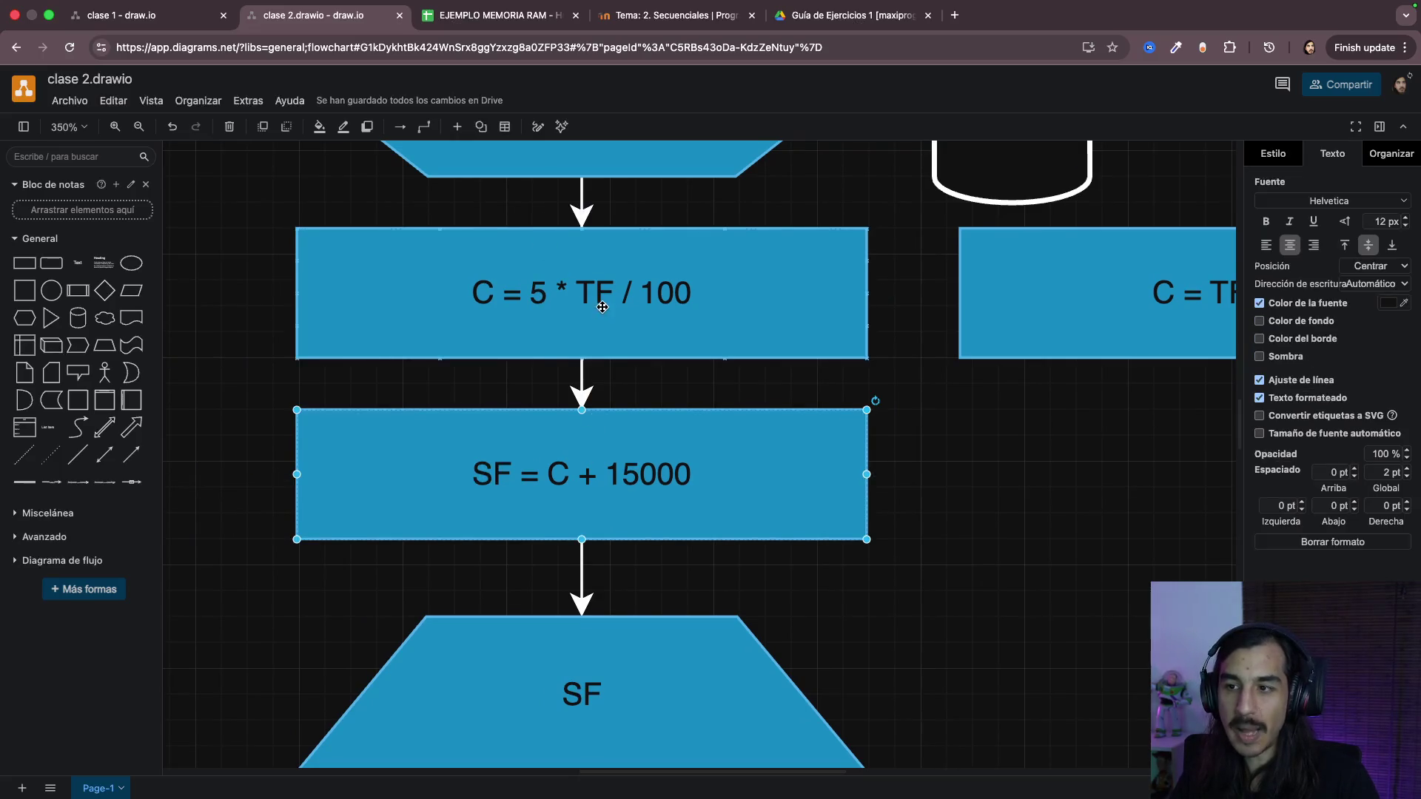
mouse_move(607, 480)
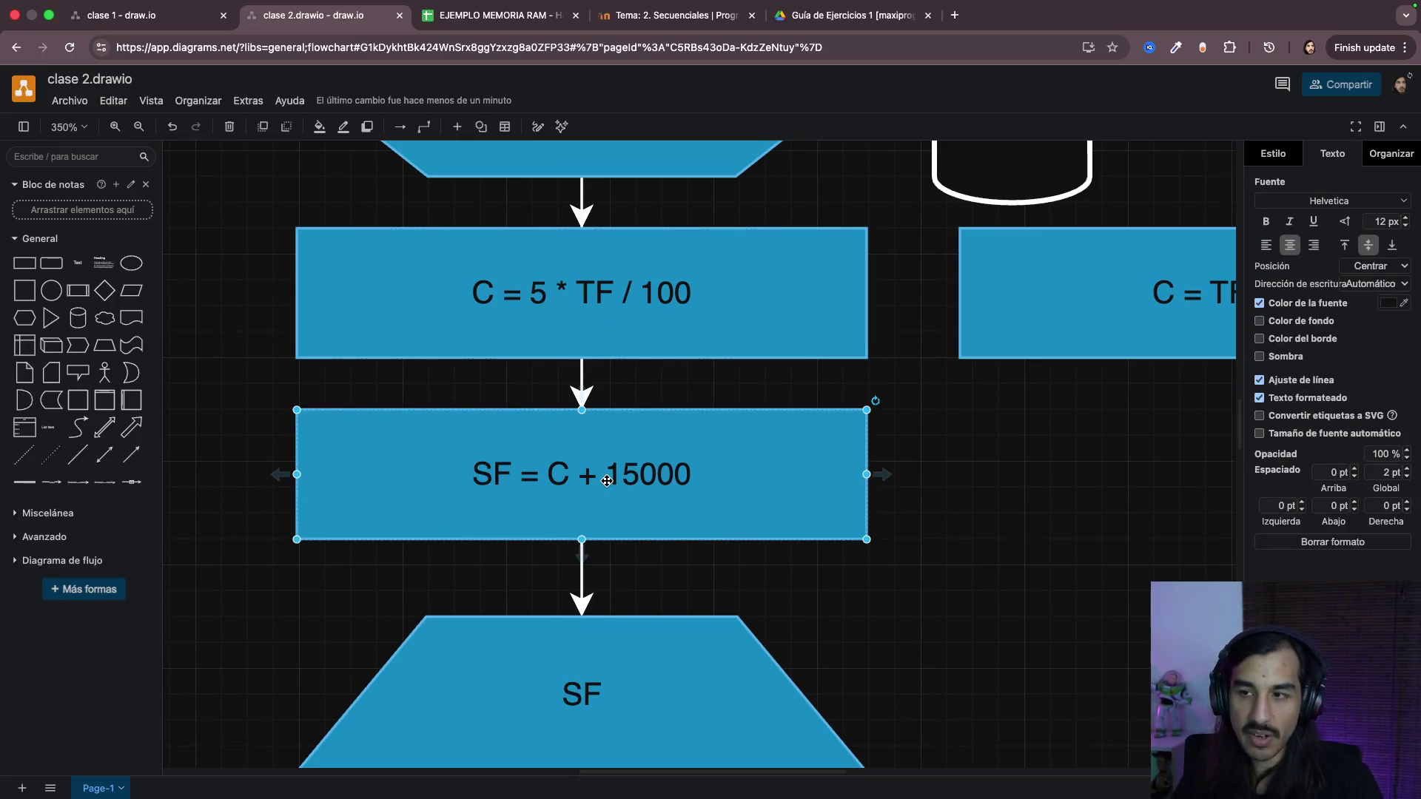
click(678, 309)
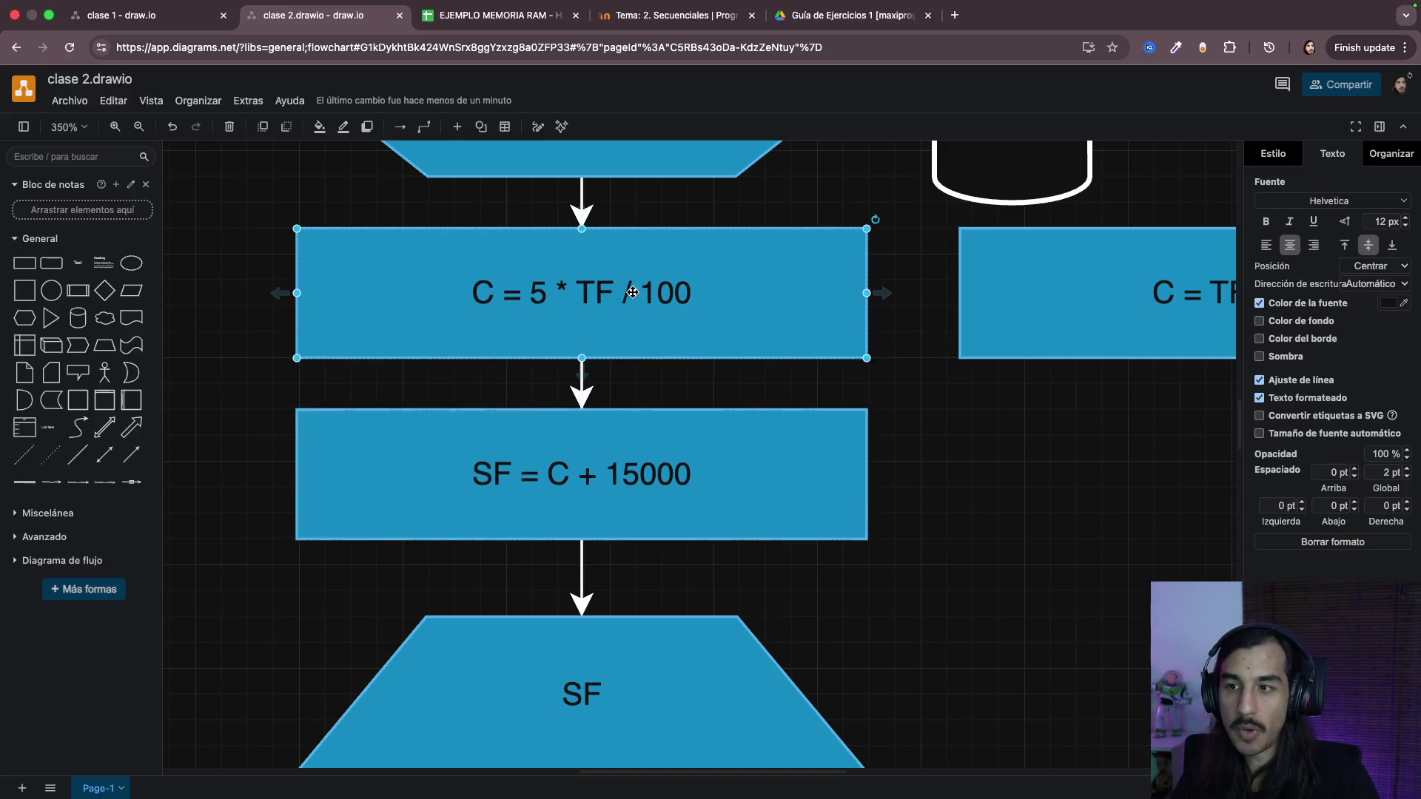
double_click(598, 291)
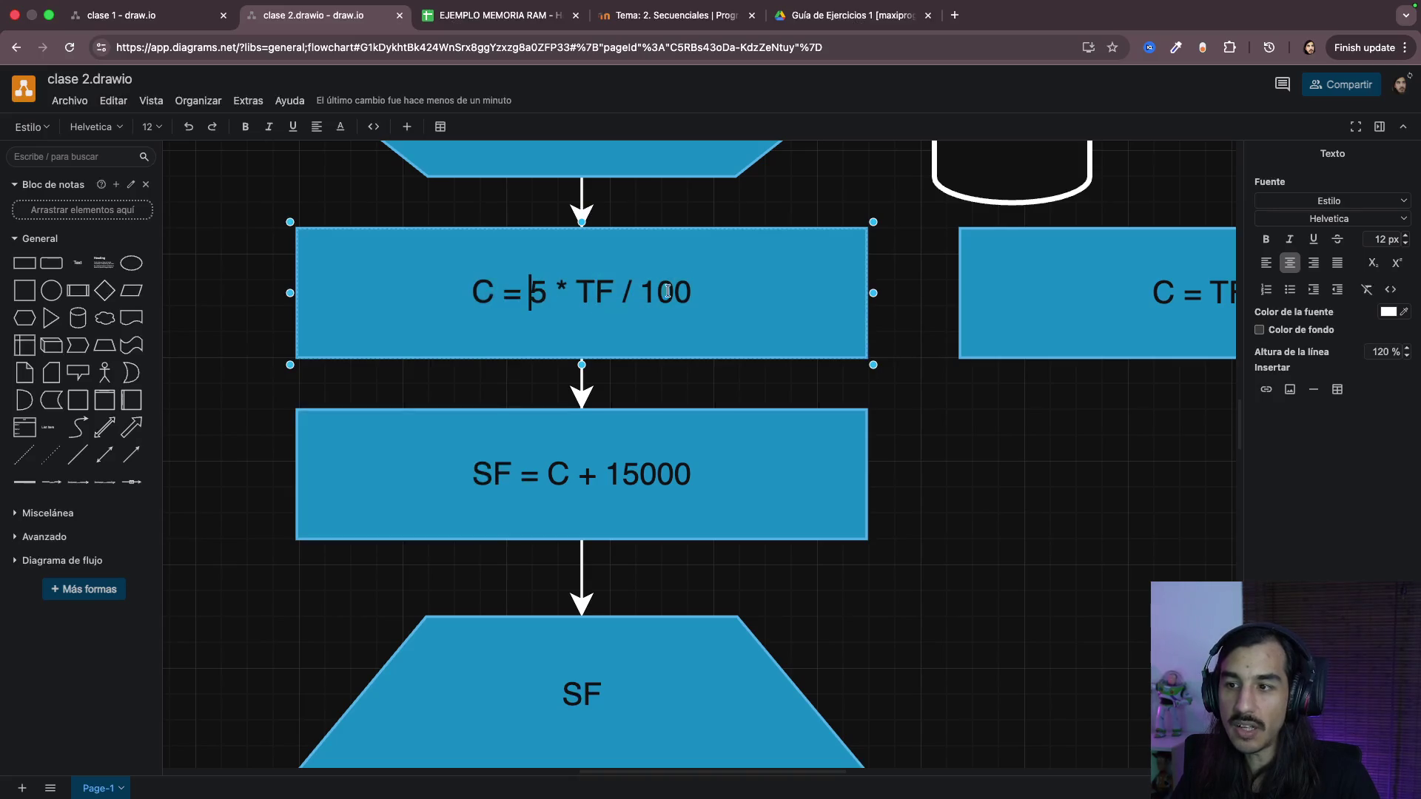
click(697, 291)
double_click(716, 293)
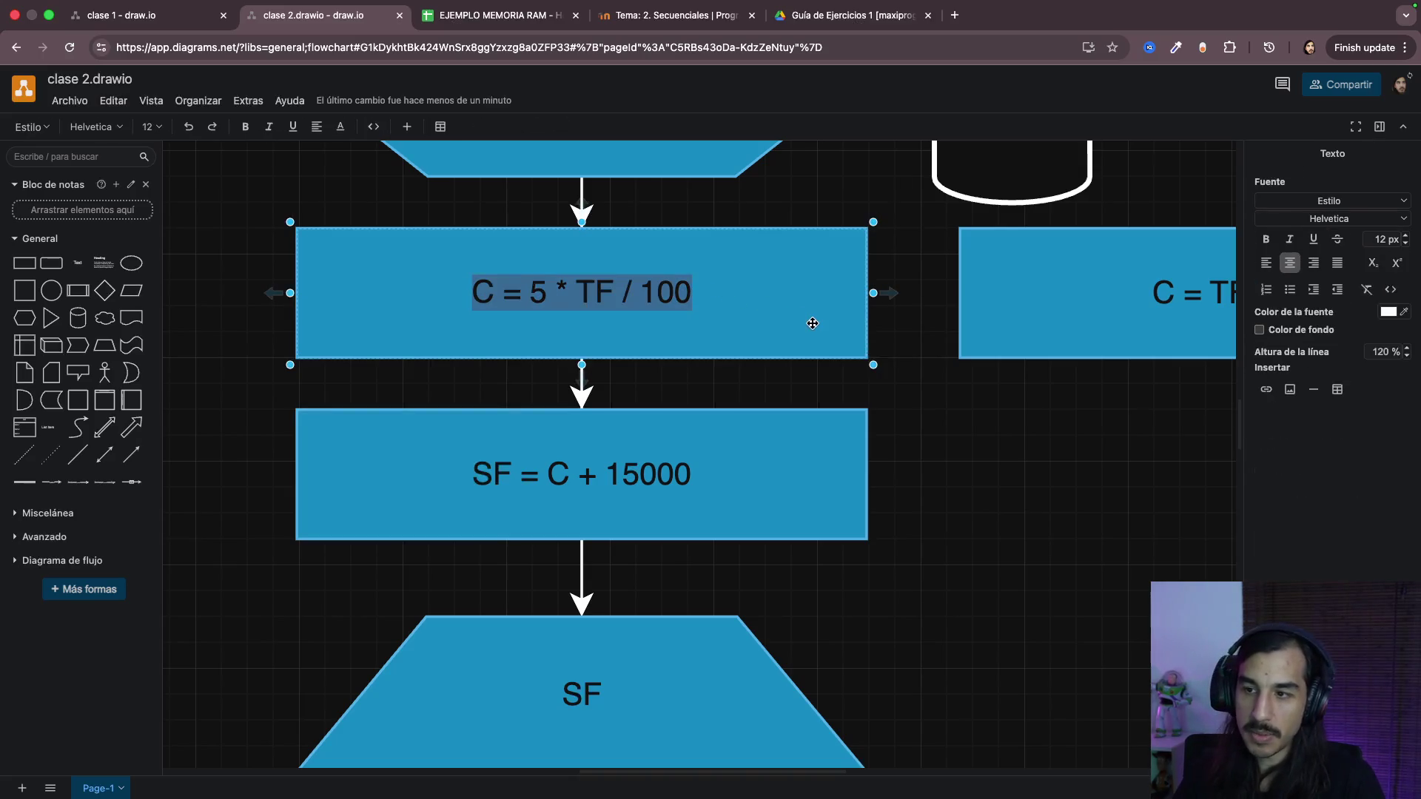
key(Right)
text(+ 15000)
click(873, 436)
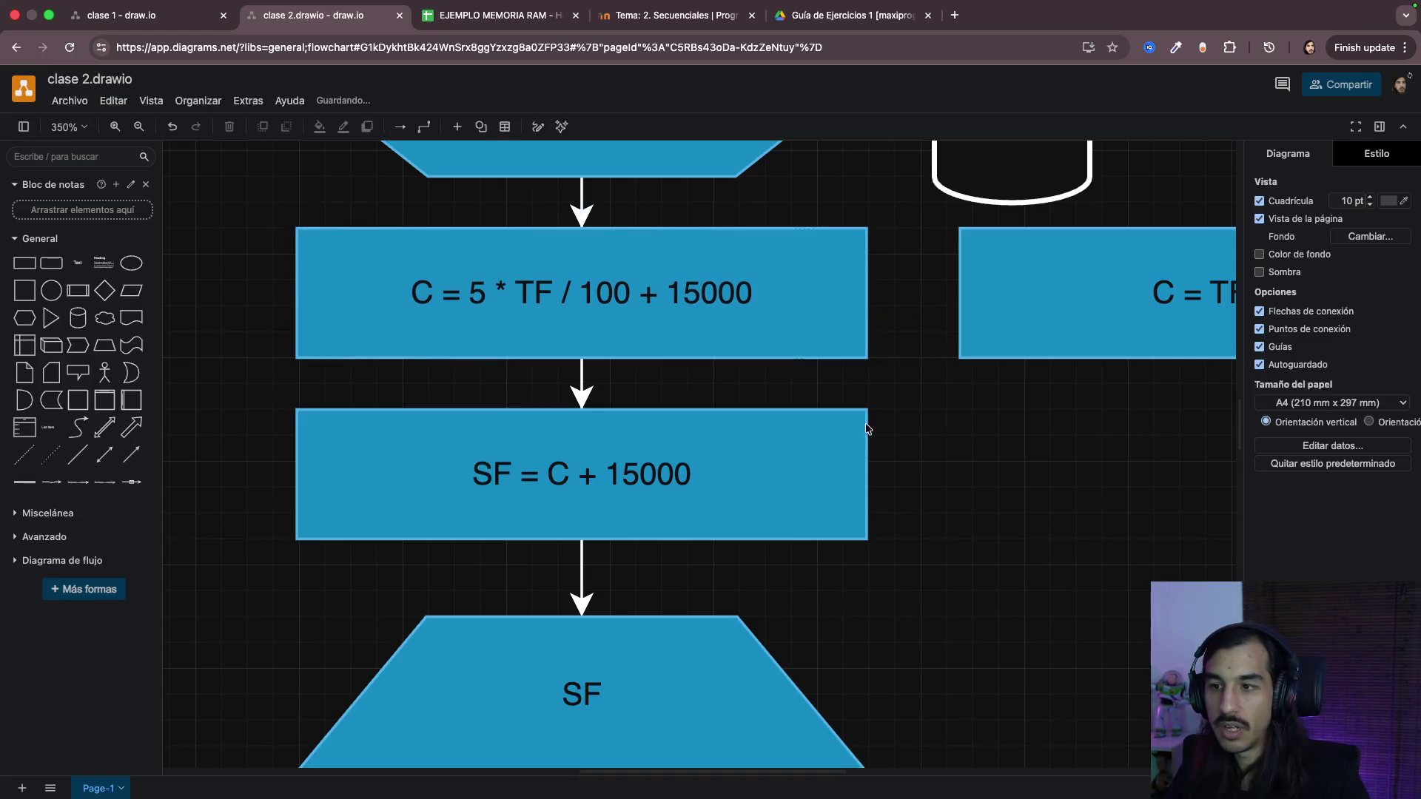
double_click(525, 294)
click(429, 292)
key(BackSpace)
text(SF)
click(892, 523)
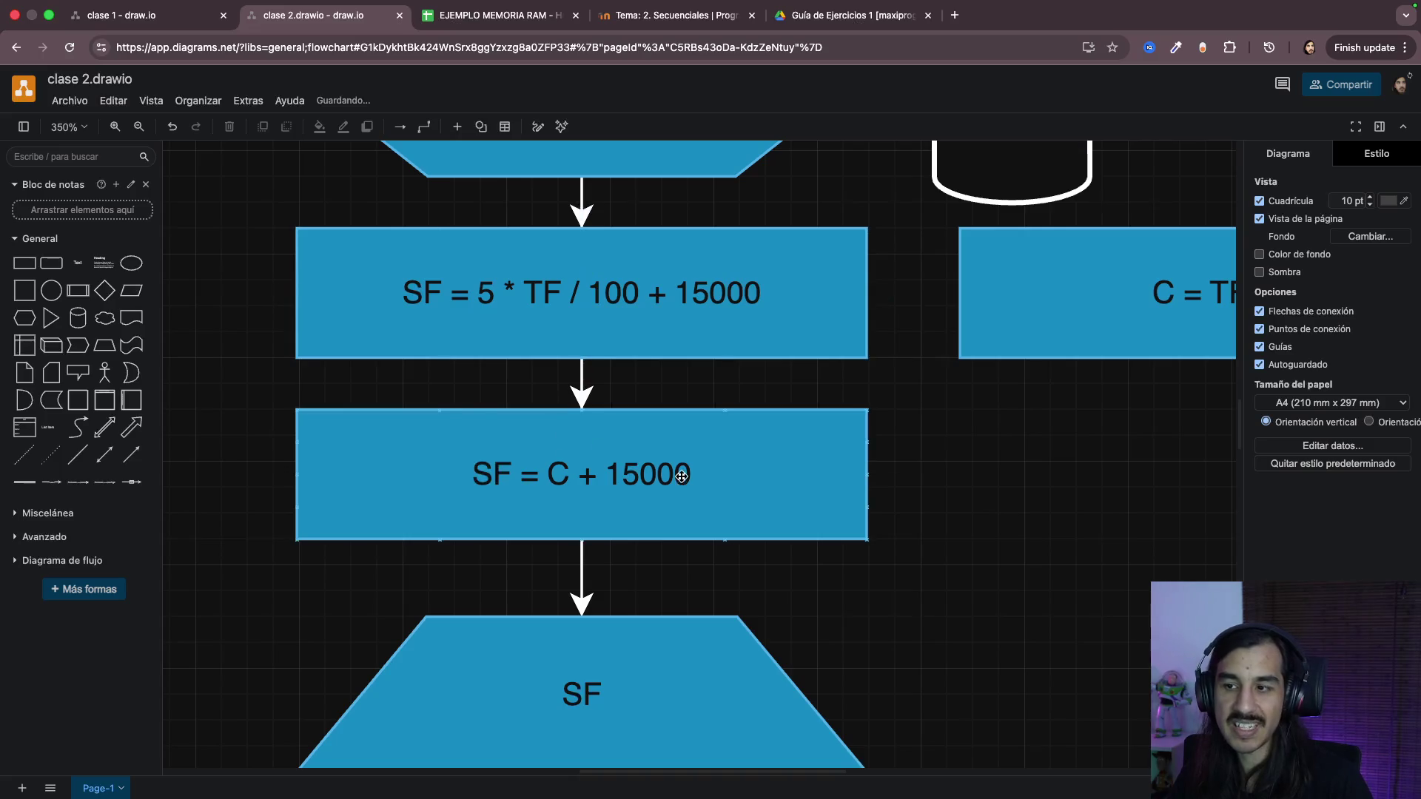
key(ctrl+z)
key(ctrl+z)
click(955, 480)
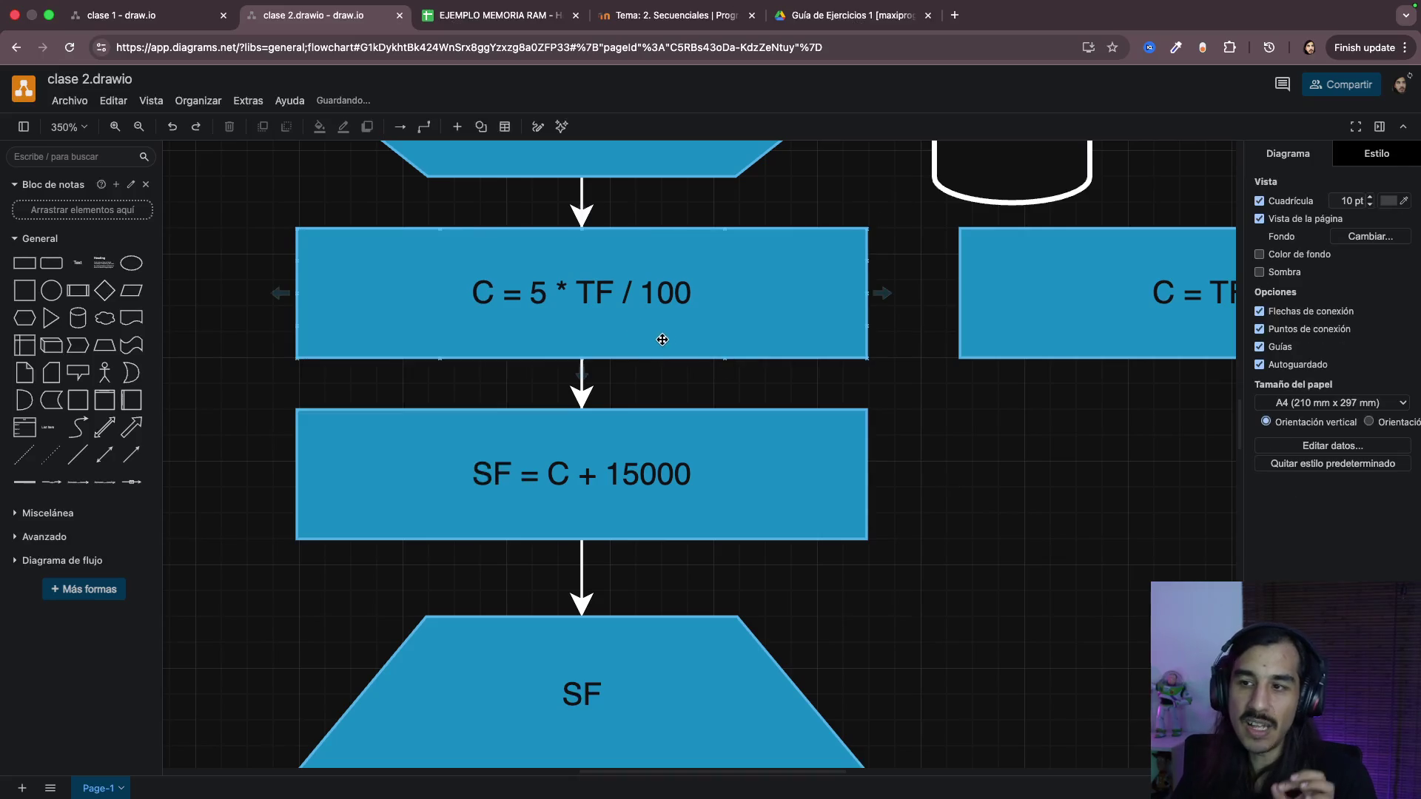
click(599, 305)
click(589, 474)
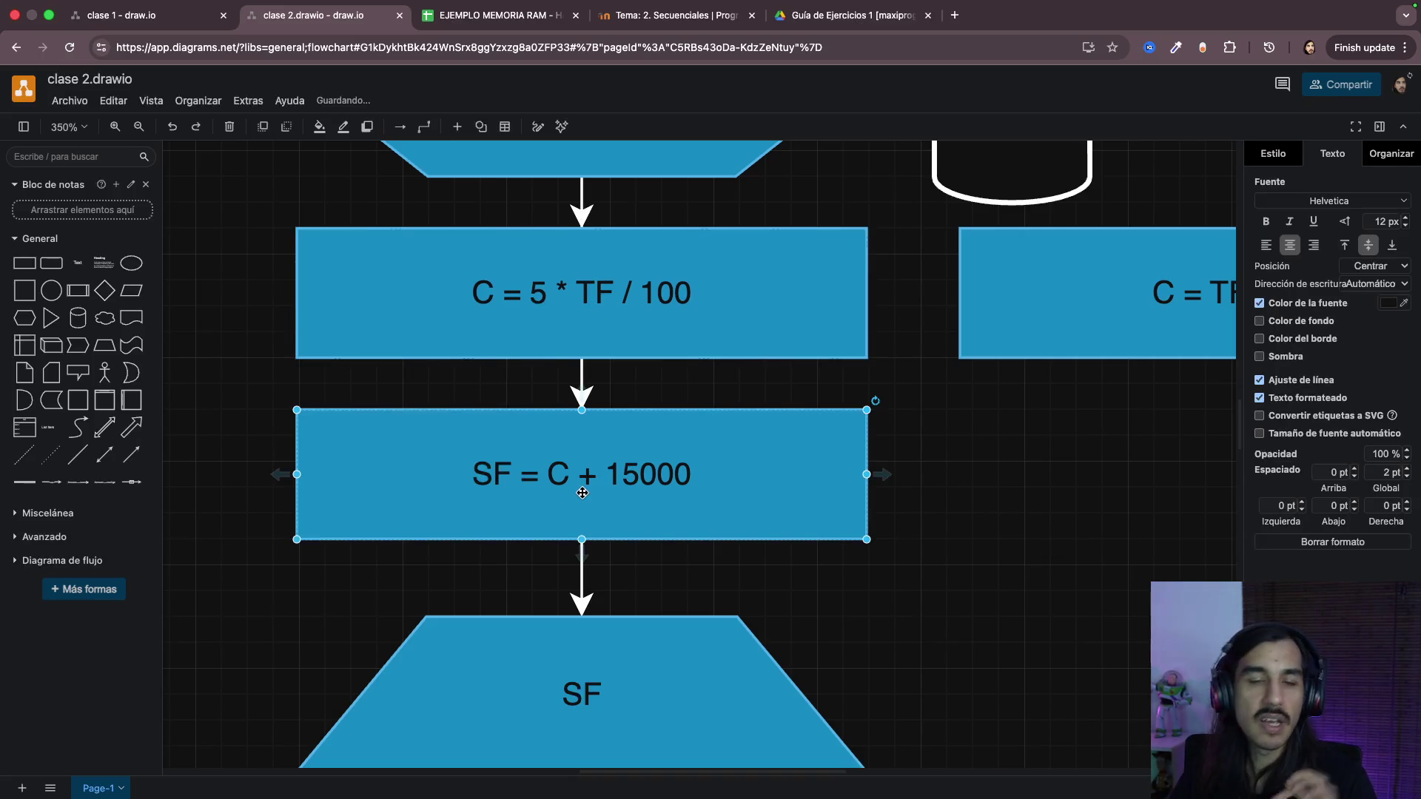
click(994, 508)
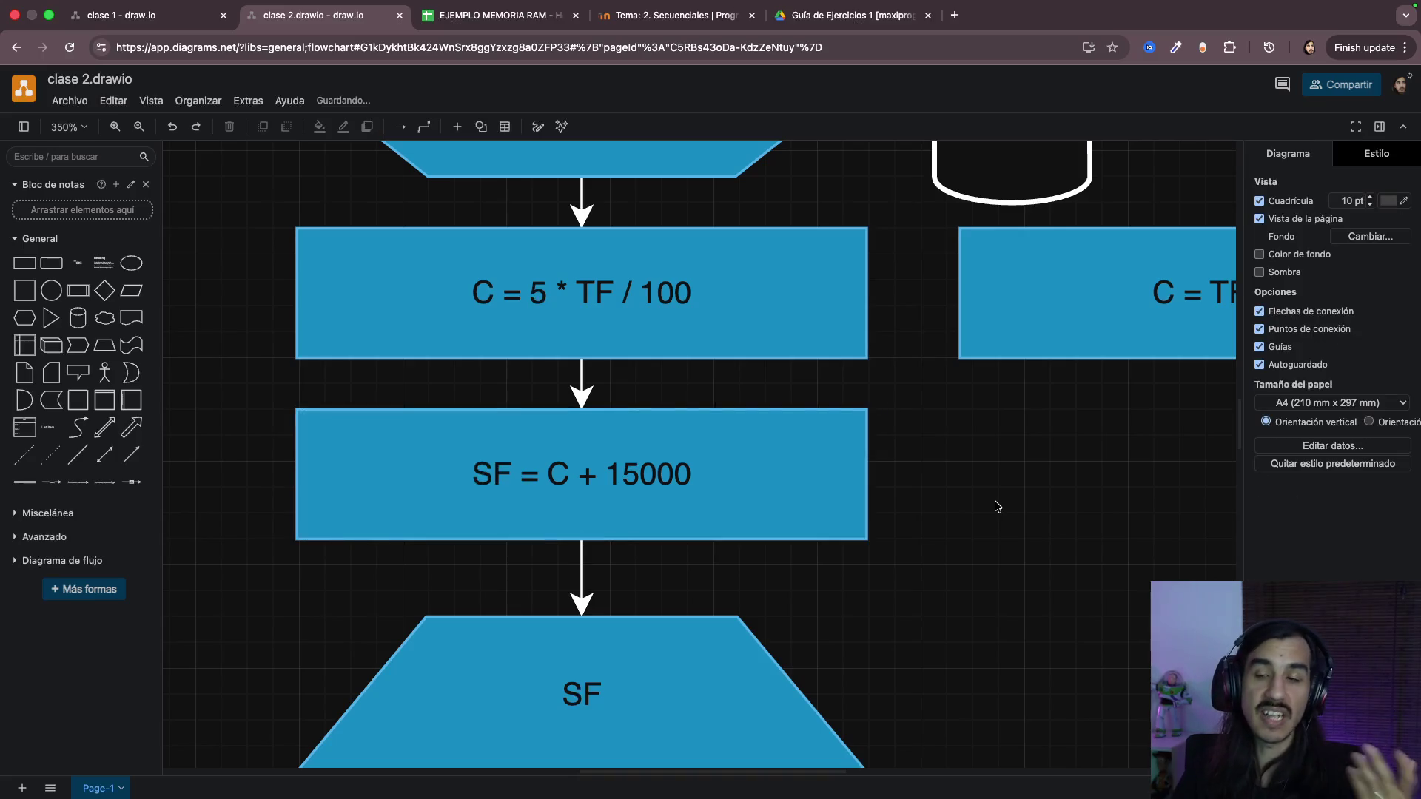
click(490, 298)
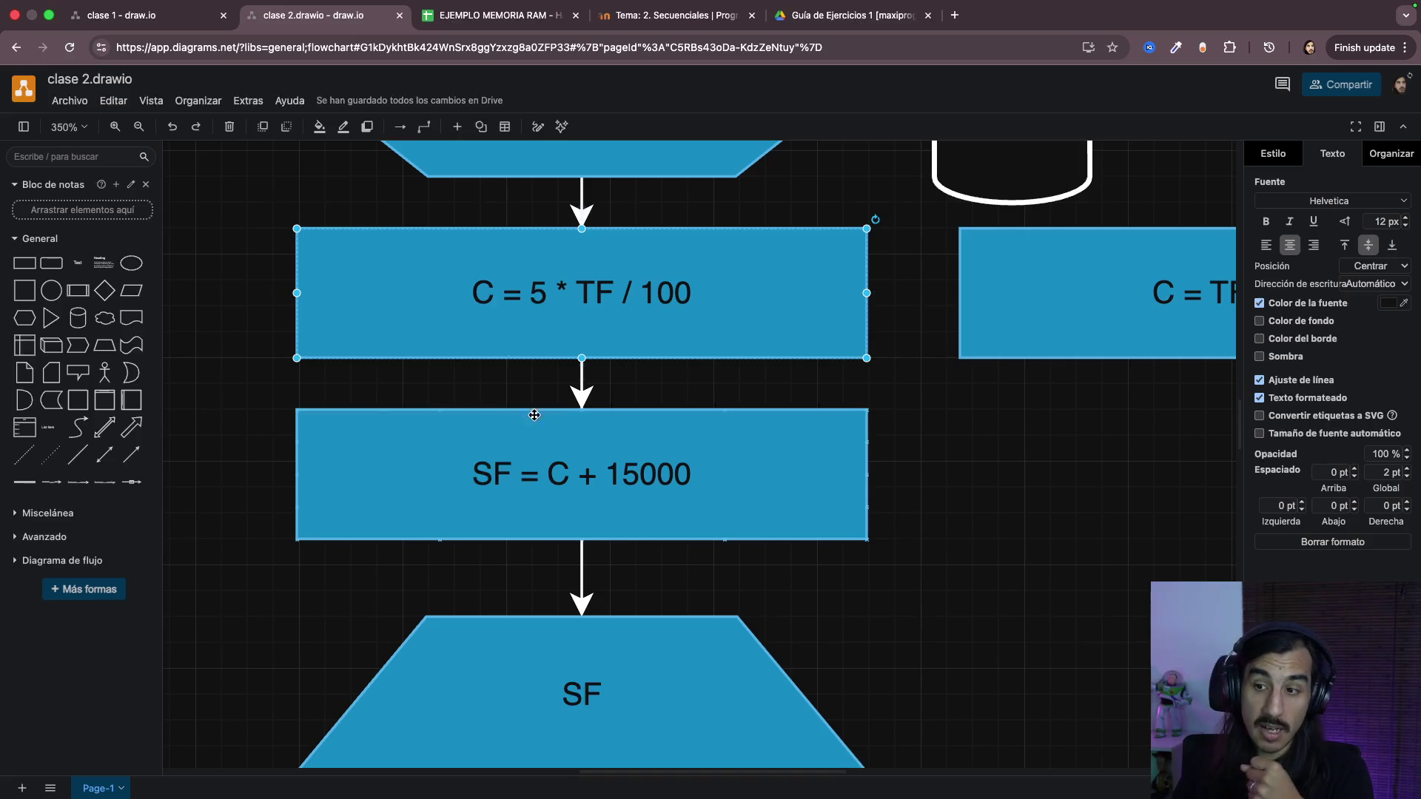
double_click(568, 682)
key(Right)
text(, C)
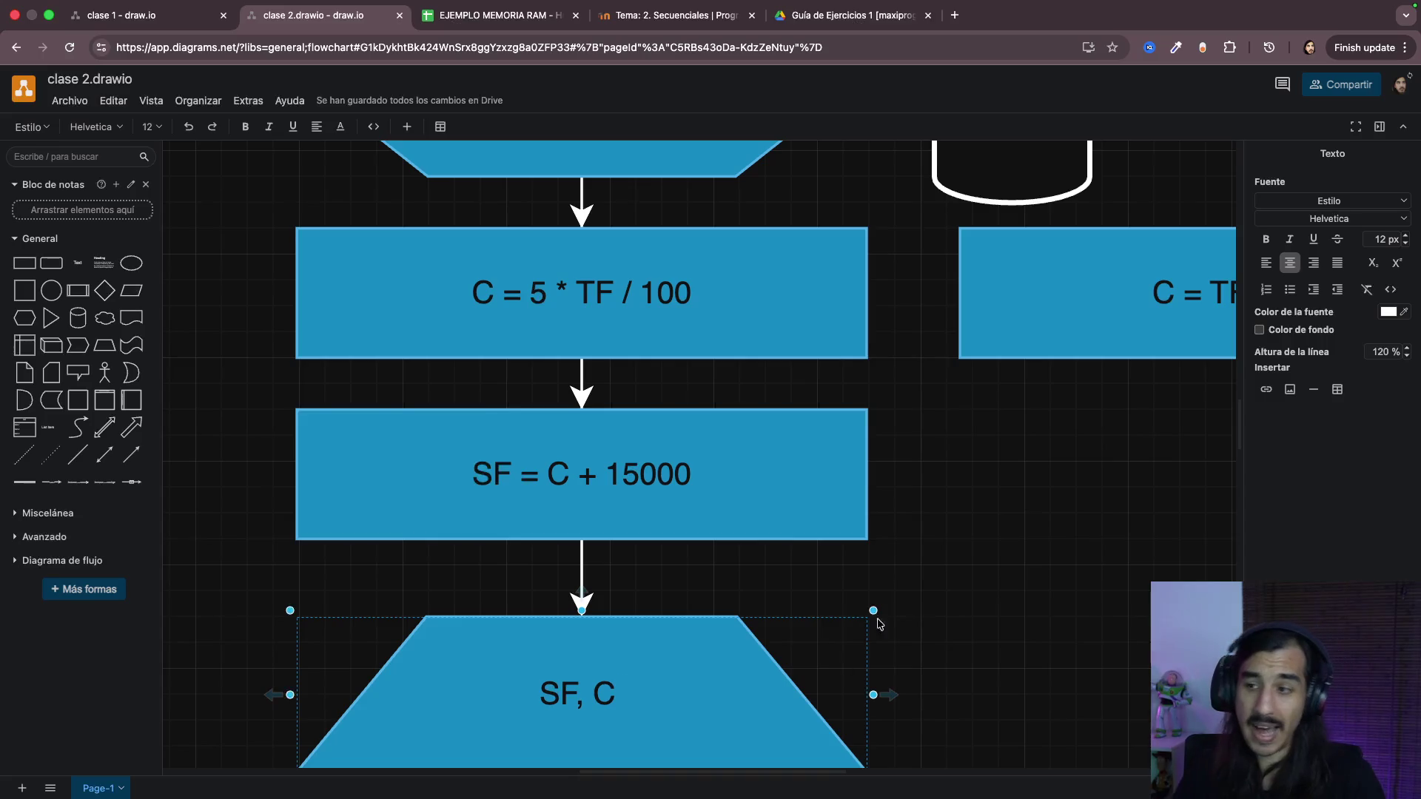
click(1099, 550)
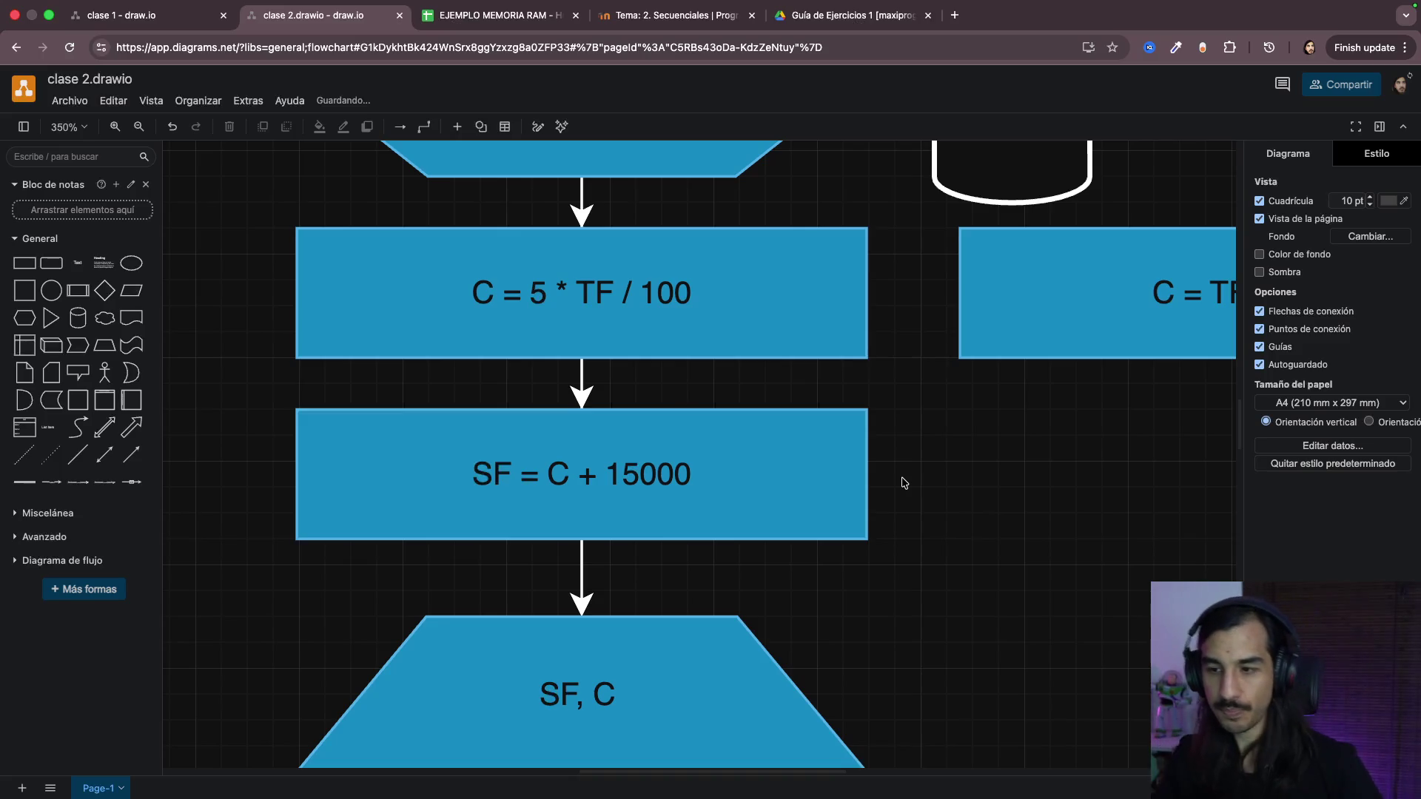
click(686, 690)
double_click(651, 691)
click(652, 691)
key(BackSpace)
key(BackSpace)
key(BackSpace)
click(949, 586)
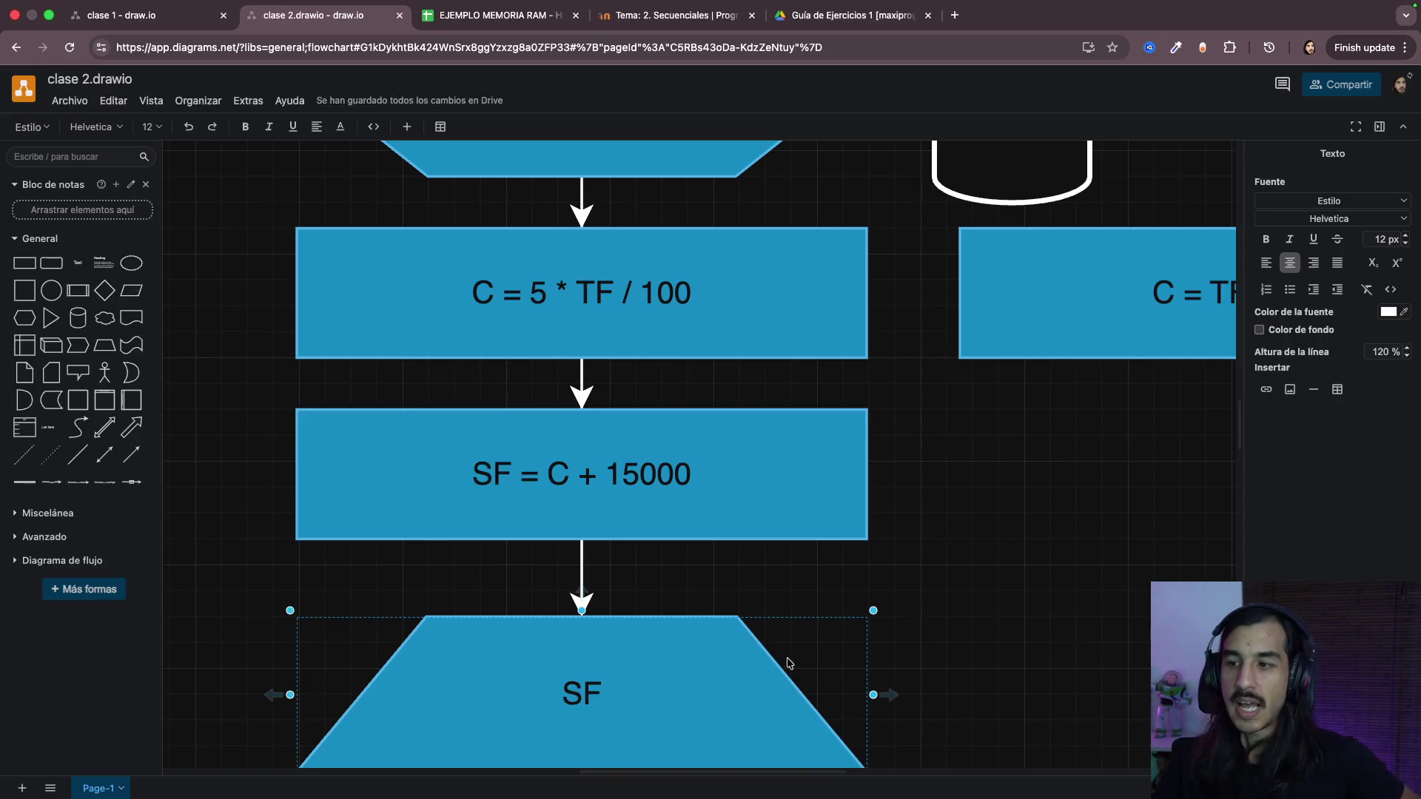
scroll(950, 584, down, 2)
scroll(949, 585, down, 1)
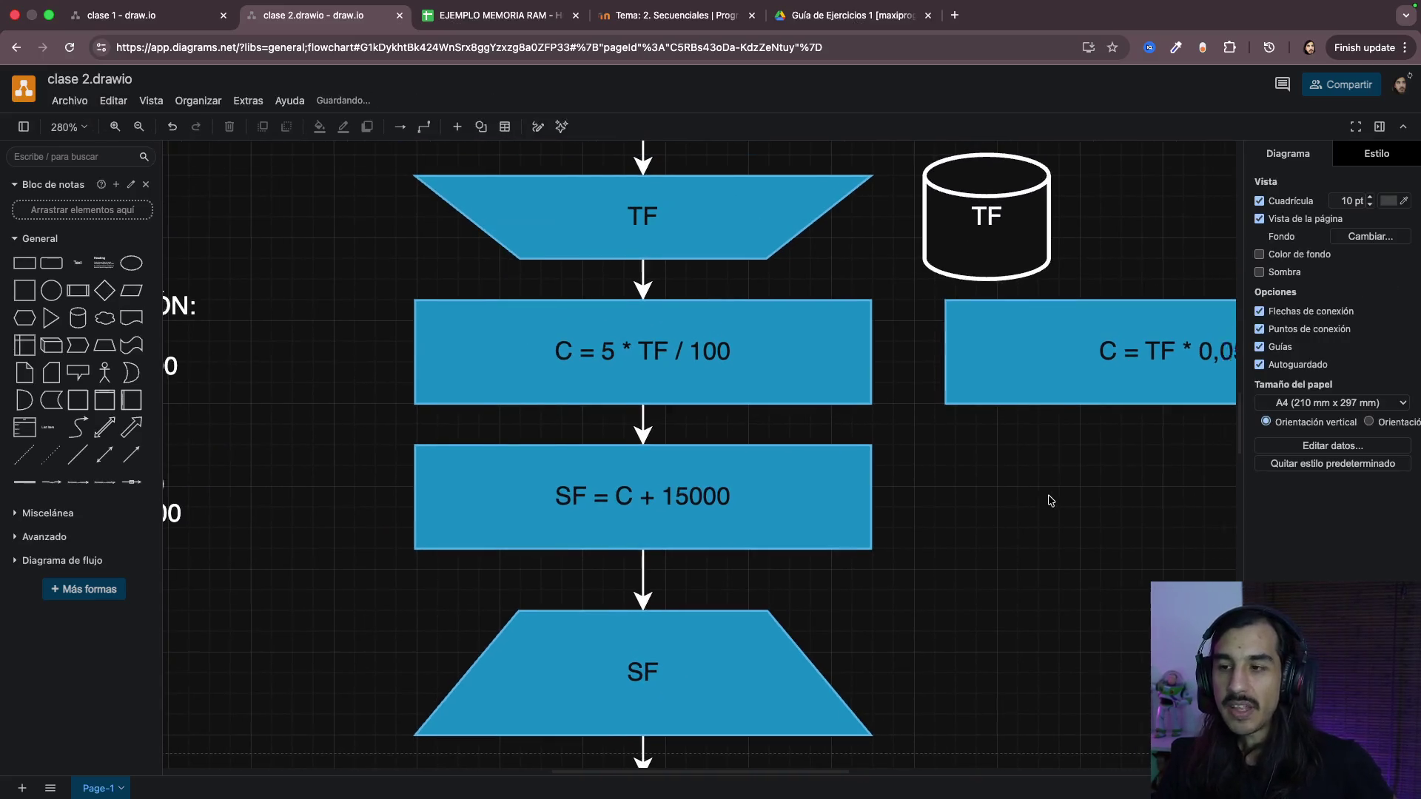
scroll(1048, 500, right, 2)
scroll(1006, 485, up, 1)
scroll(1005, 485, right, 1)
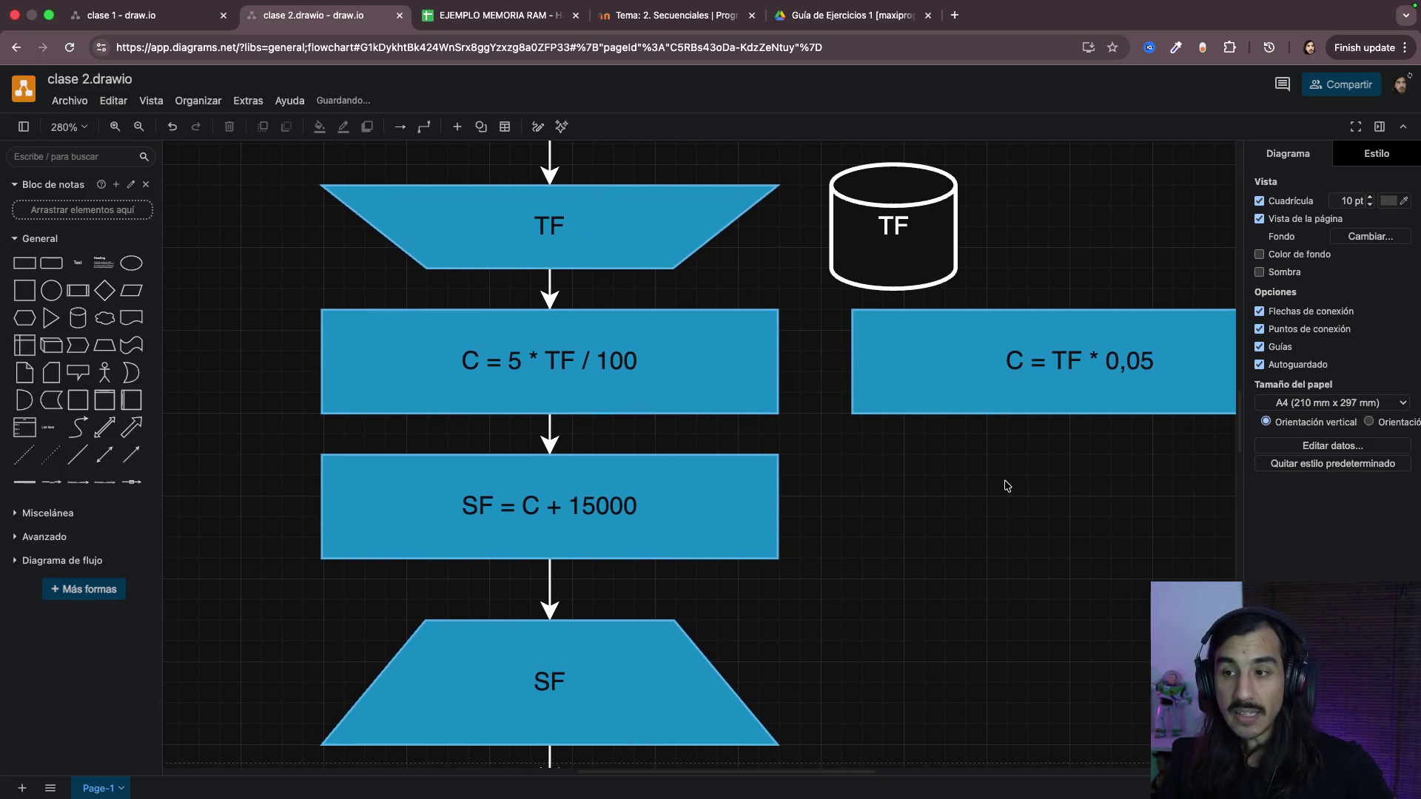
click(516, 365)
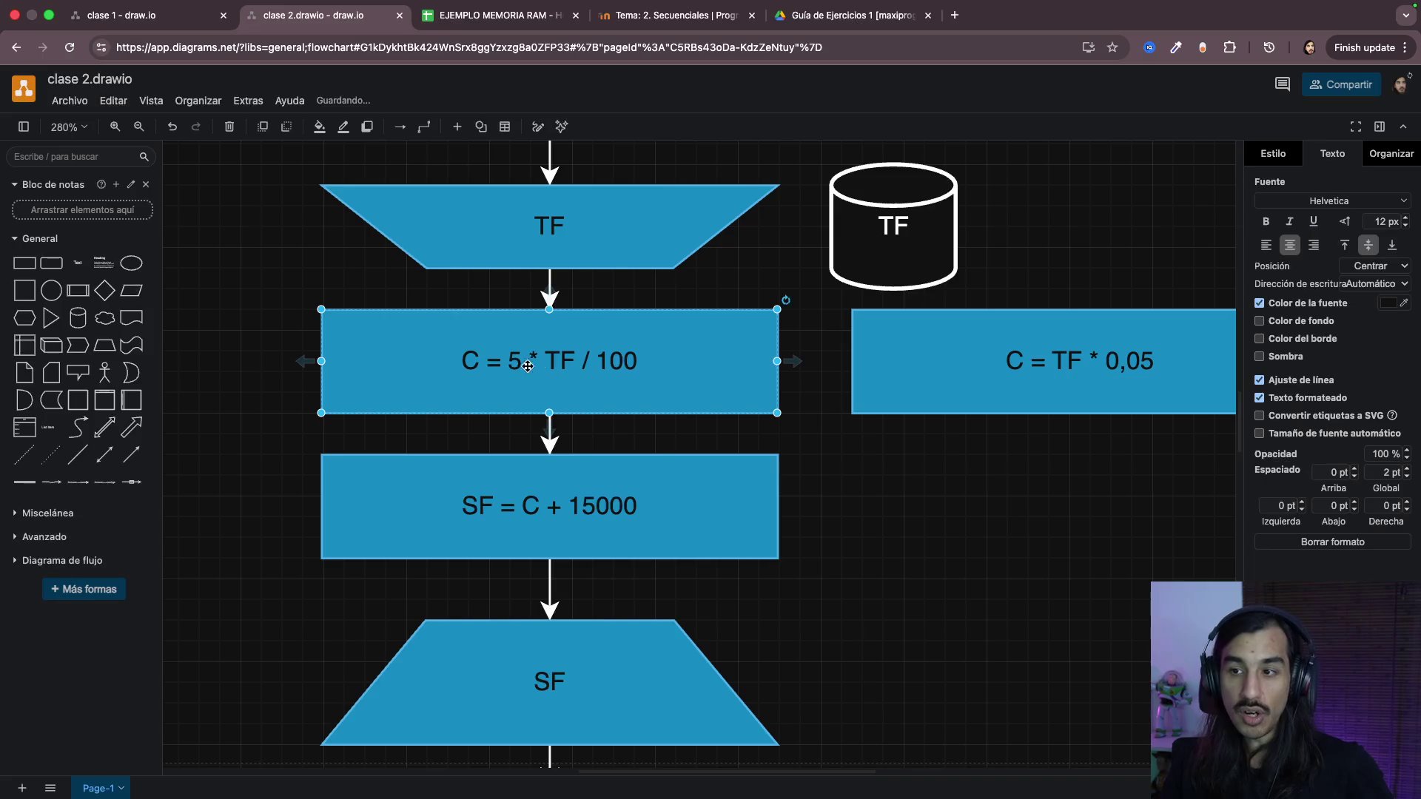
click(602, 514)
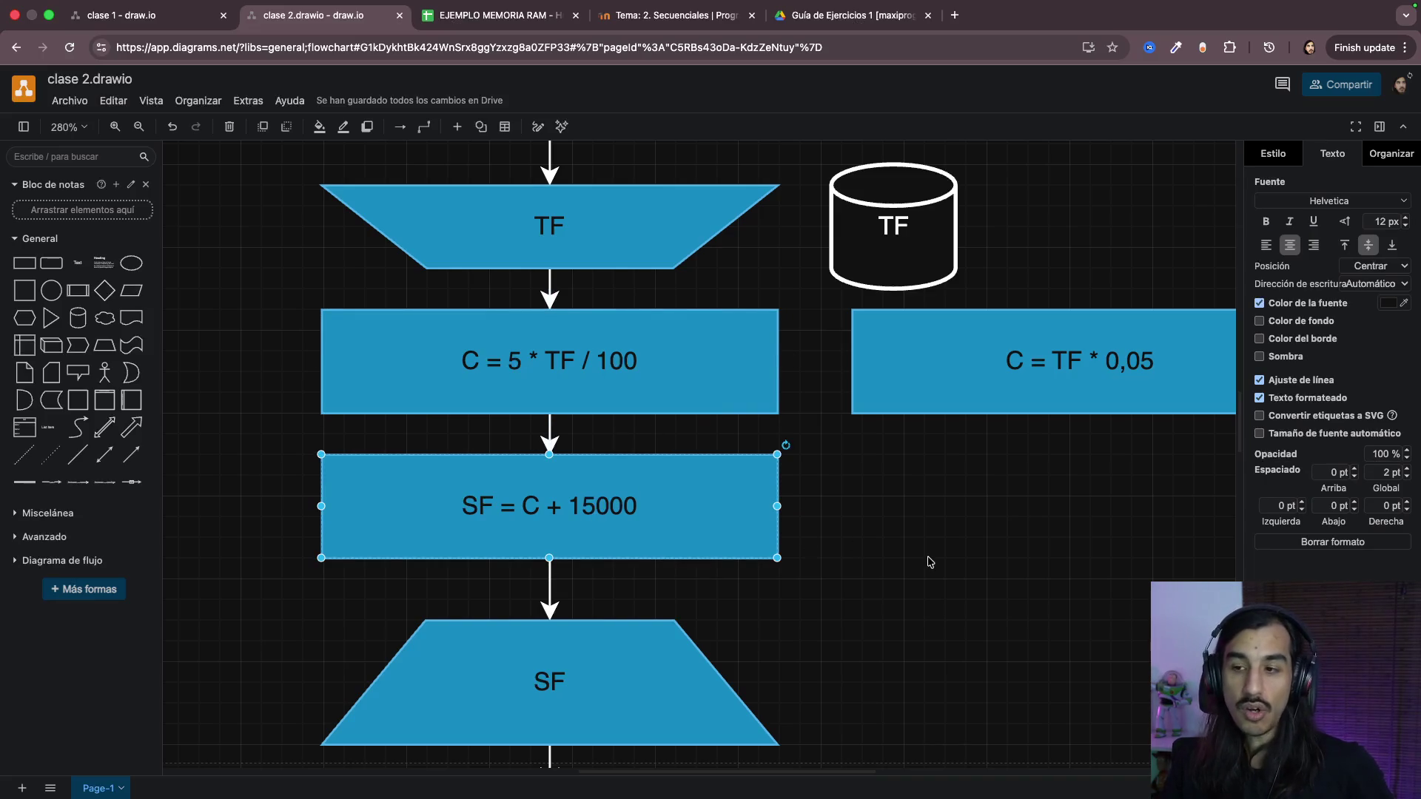
scroll(929, 561, left, 2)
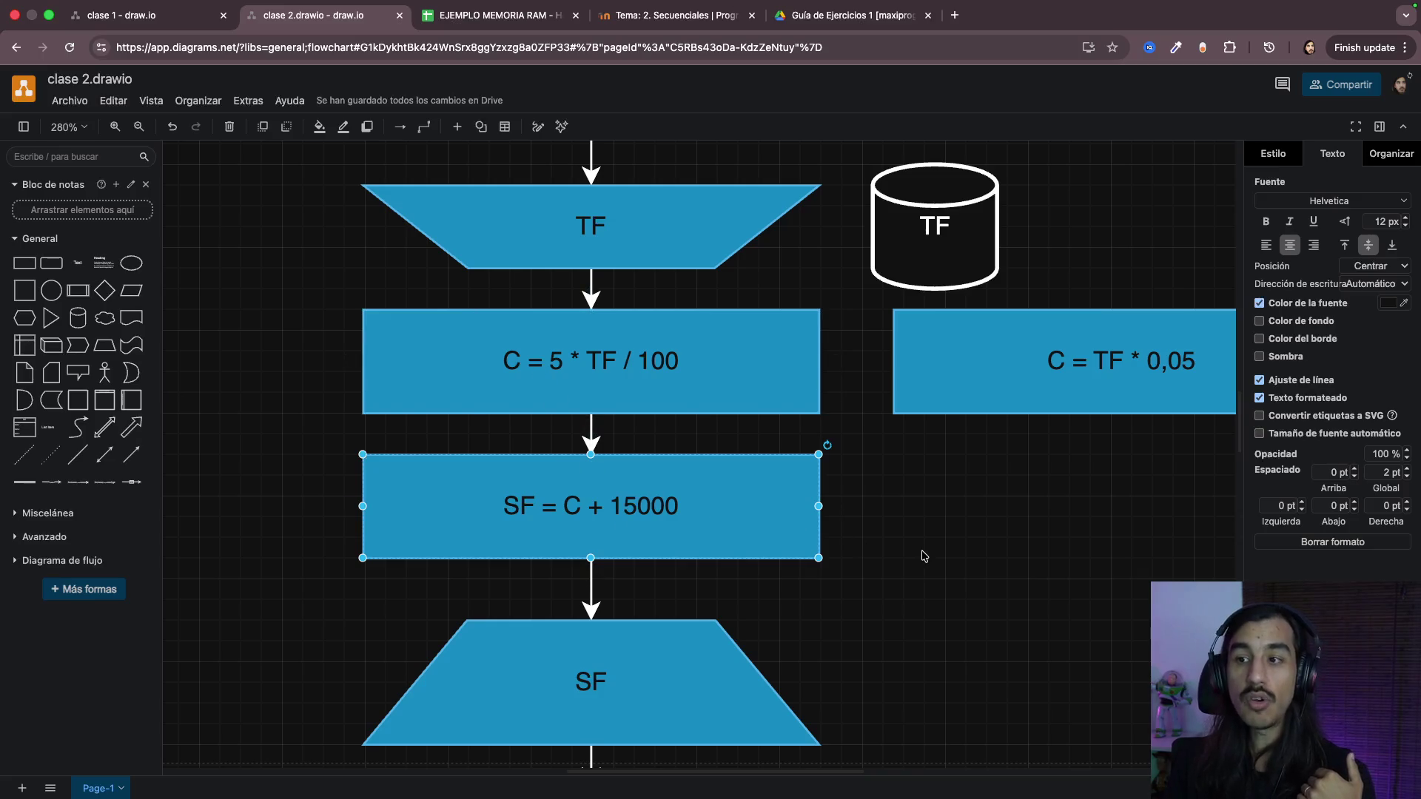
scroll(921, 555, down, 2)
scroll(922, 555, down, 2)
scroll(777, 444, down, 2)
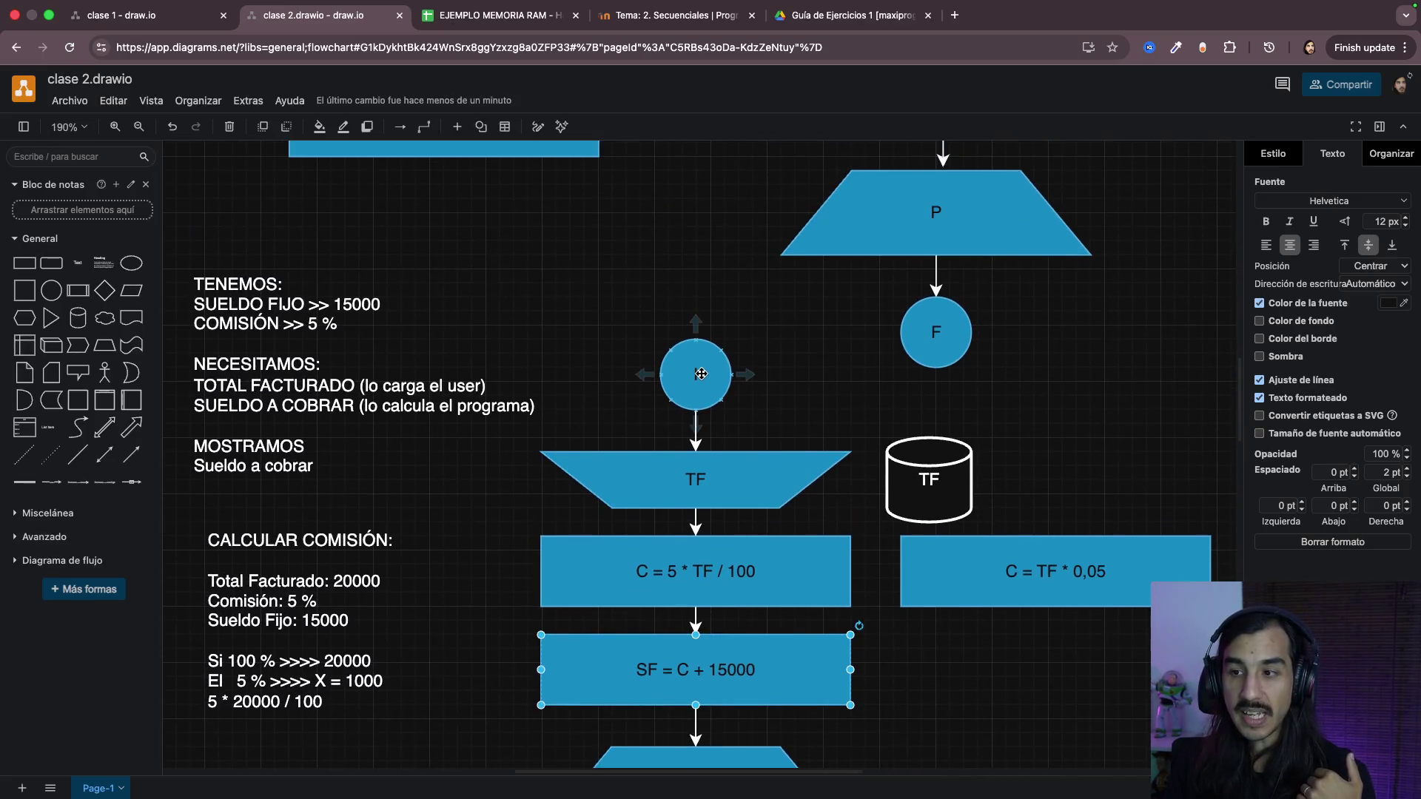
Step: Raise start circle I and place a duplicate C = TF * 0,05 box just below it
drag(701, 375, 701, 319)
click(982, 579)
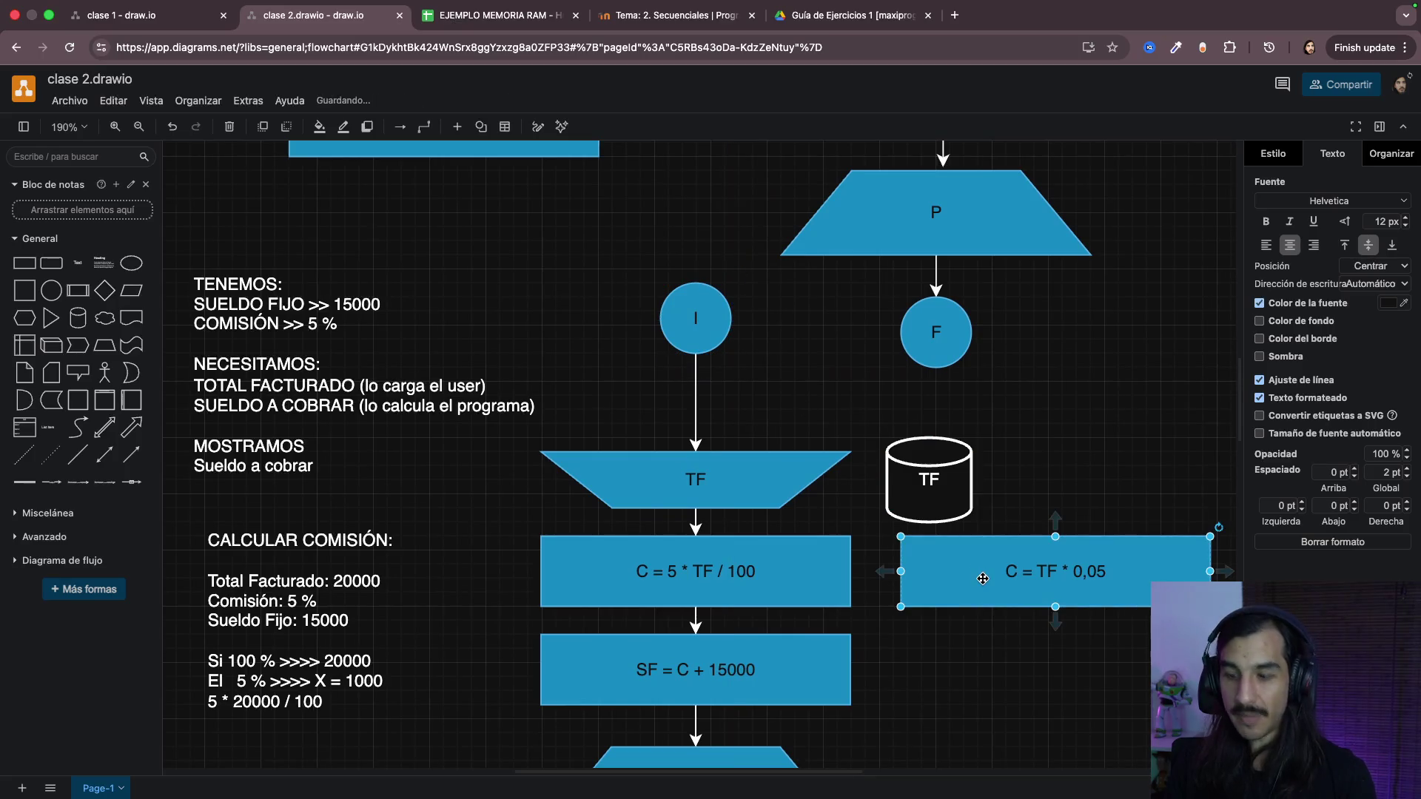
mouse_move(983, 578)
mouse_down()
mouse_move(1021, 606)
mouse_move(653, 416)
mouse_up()
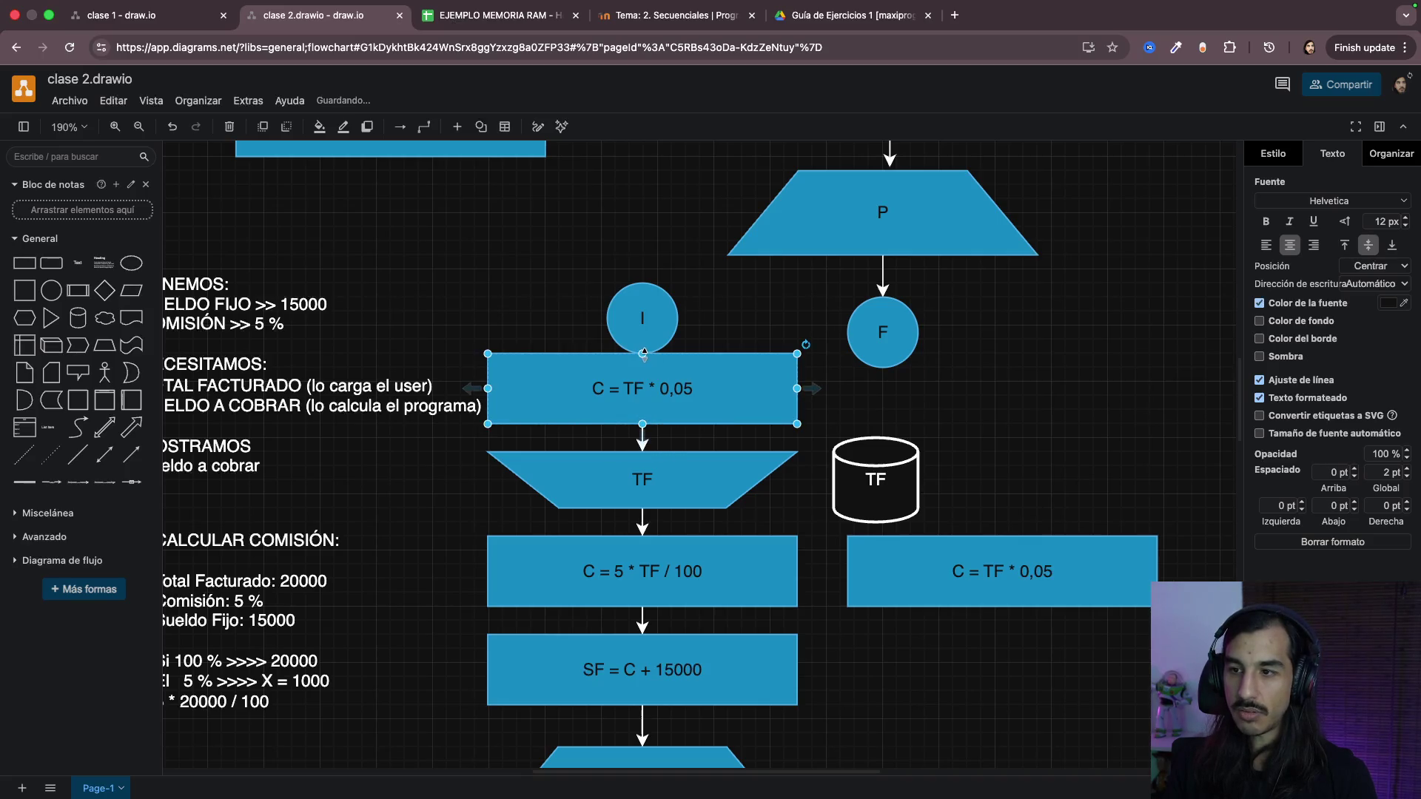
drag(643, 319, 642, 262)
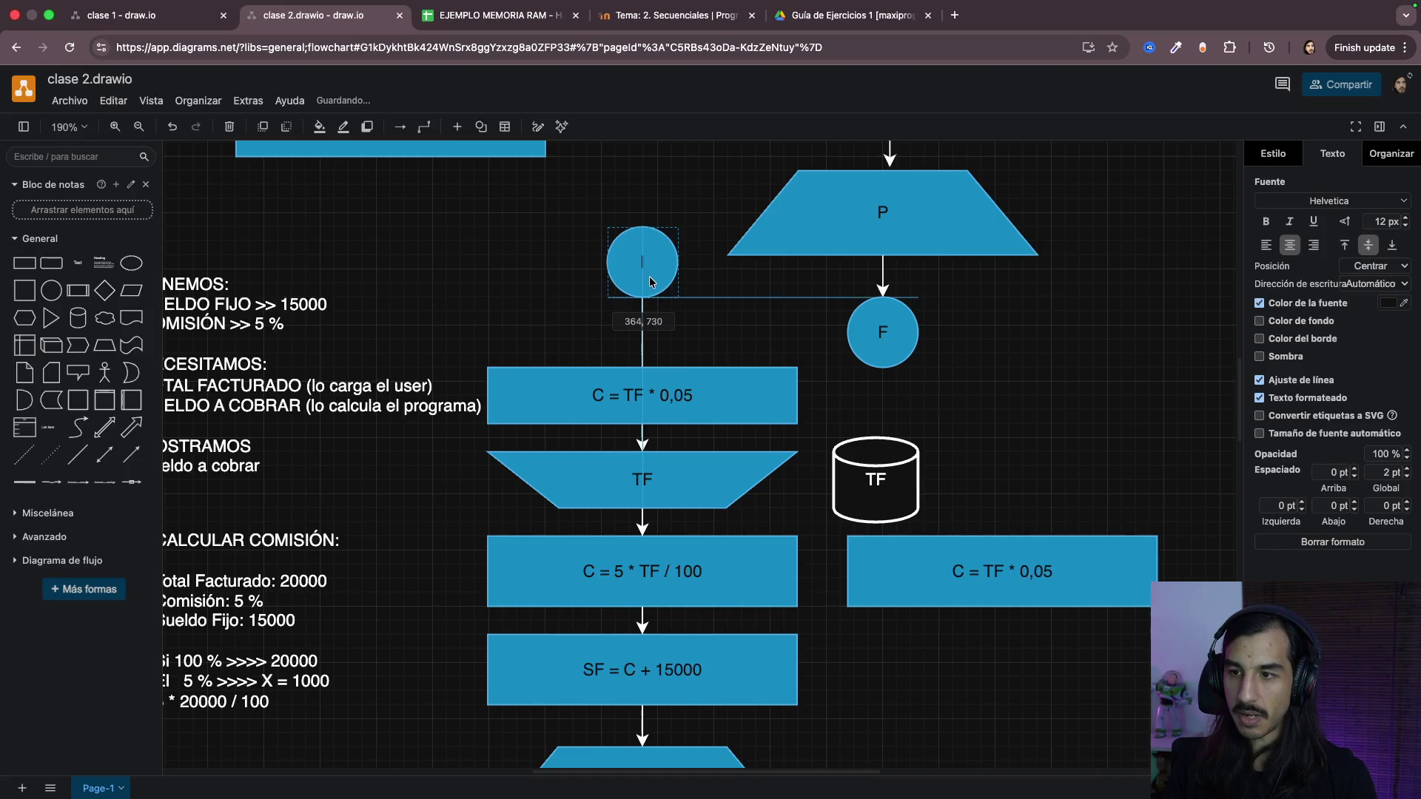
click(646, 389)
key(ctrl+c)
key(ctrl+v)
drag(697, 421, 540, 322)
Step: Nudge both stacked formula boxes into place and shorten them to fit above TF
double_click(635, 328)
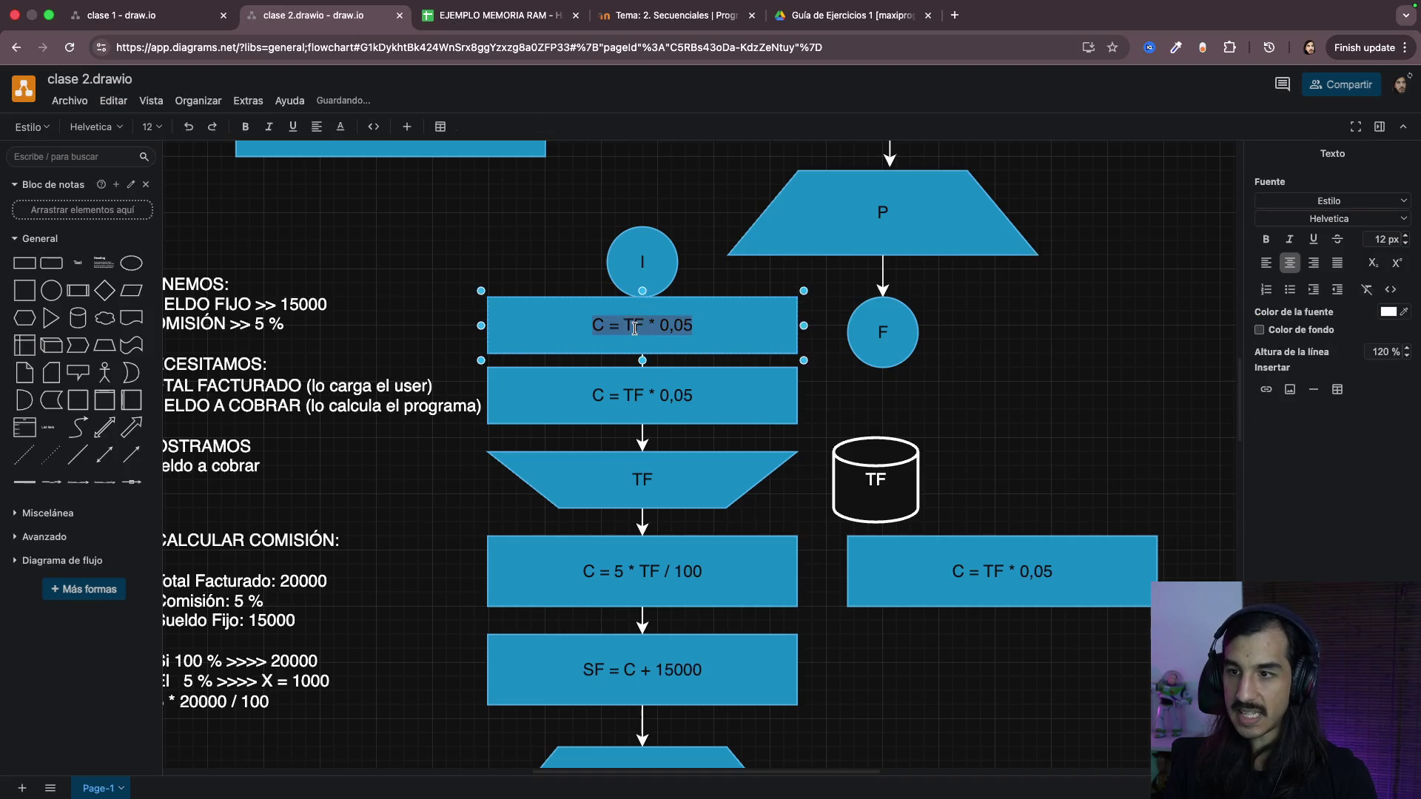
click(666, 397)
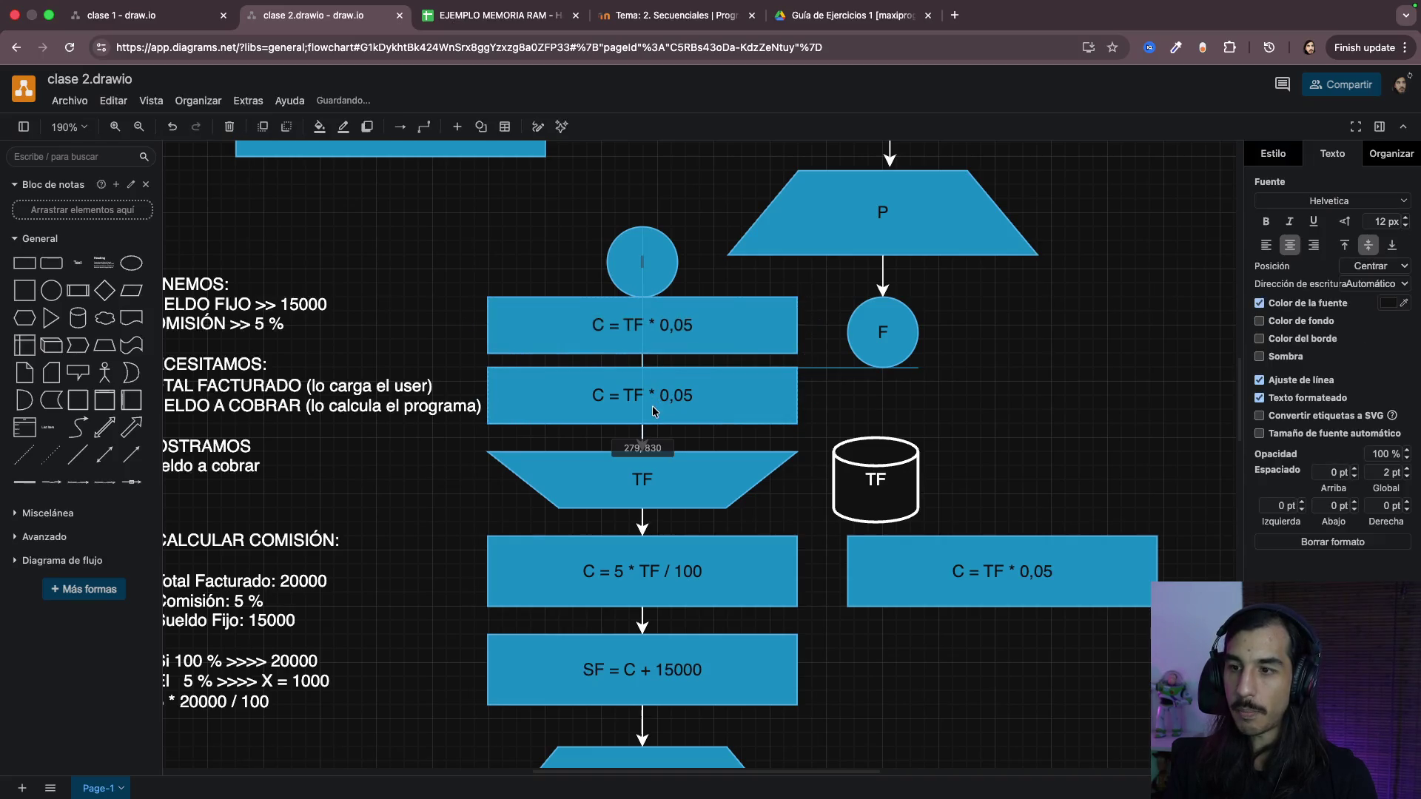
drag(652, 404, 651, 408)
drag(661, 340, 661, 348)
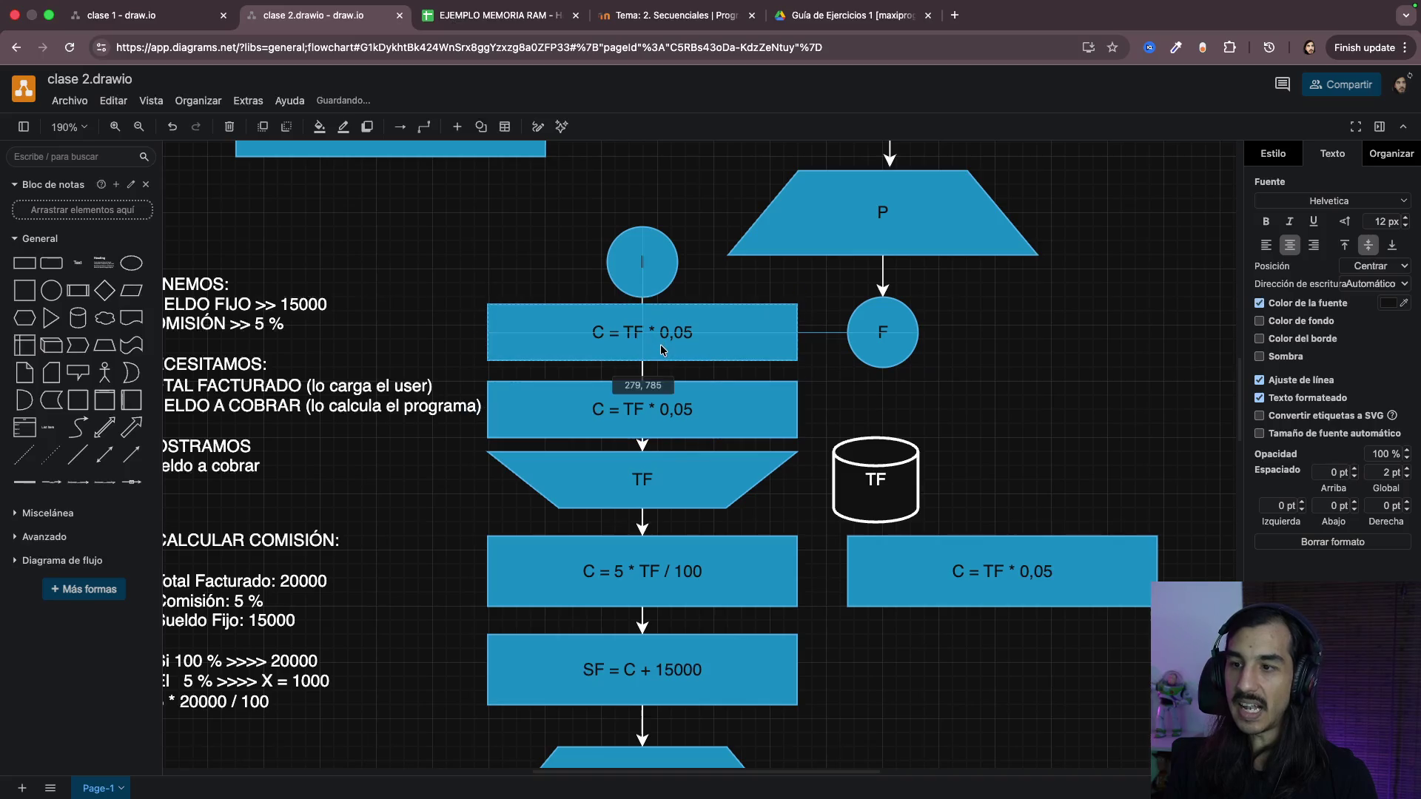
click(652, 414)
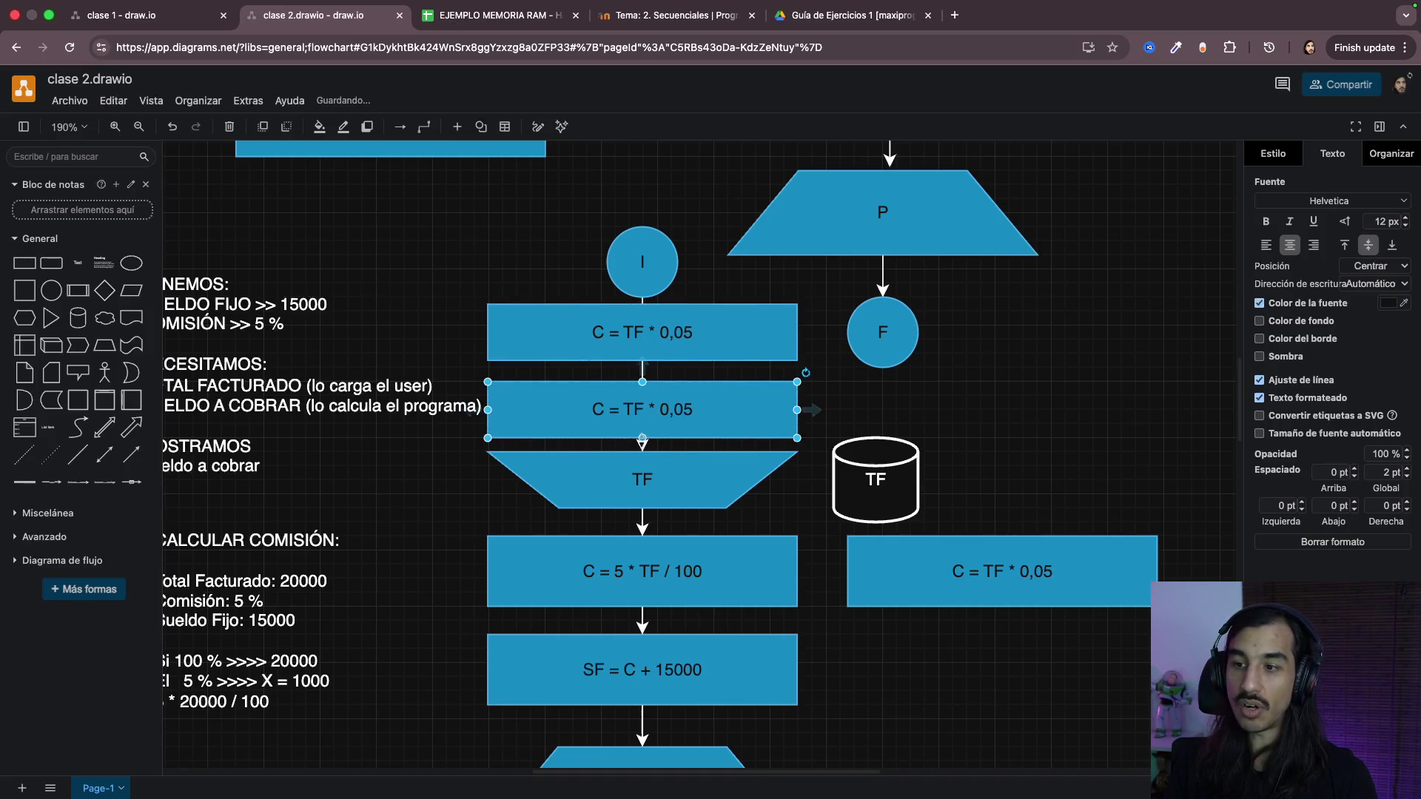
drag(641, 438, 642, 424)
click(645, 353)
drag(642, 361, 642, 353)
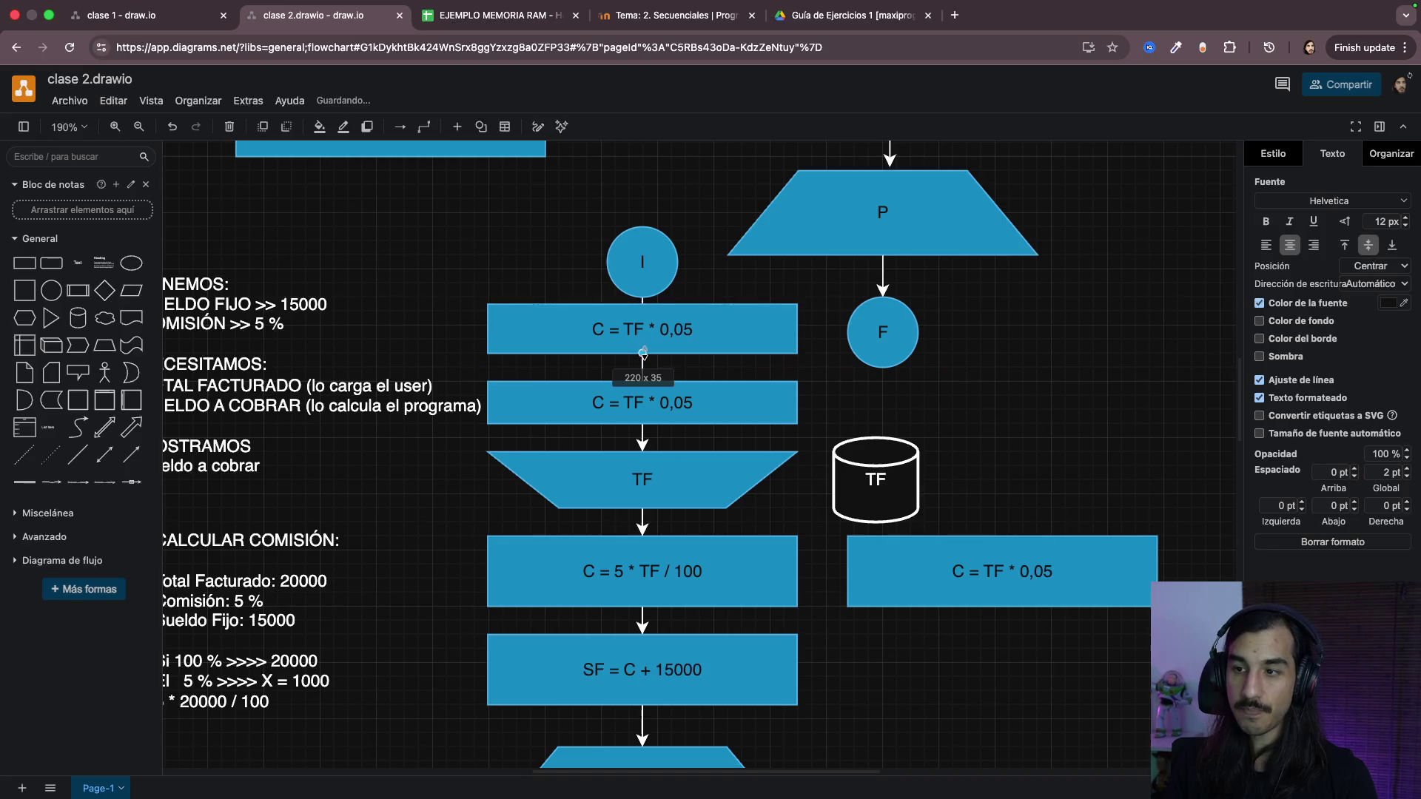
ctrl+scroll(648, 343, up, 3)
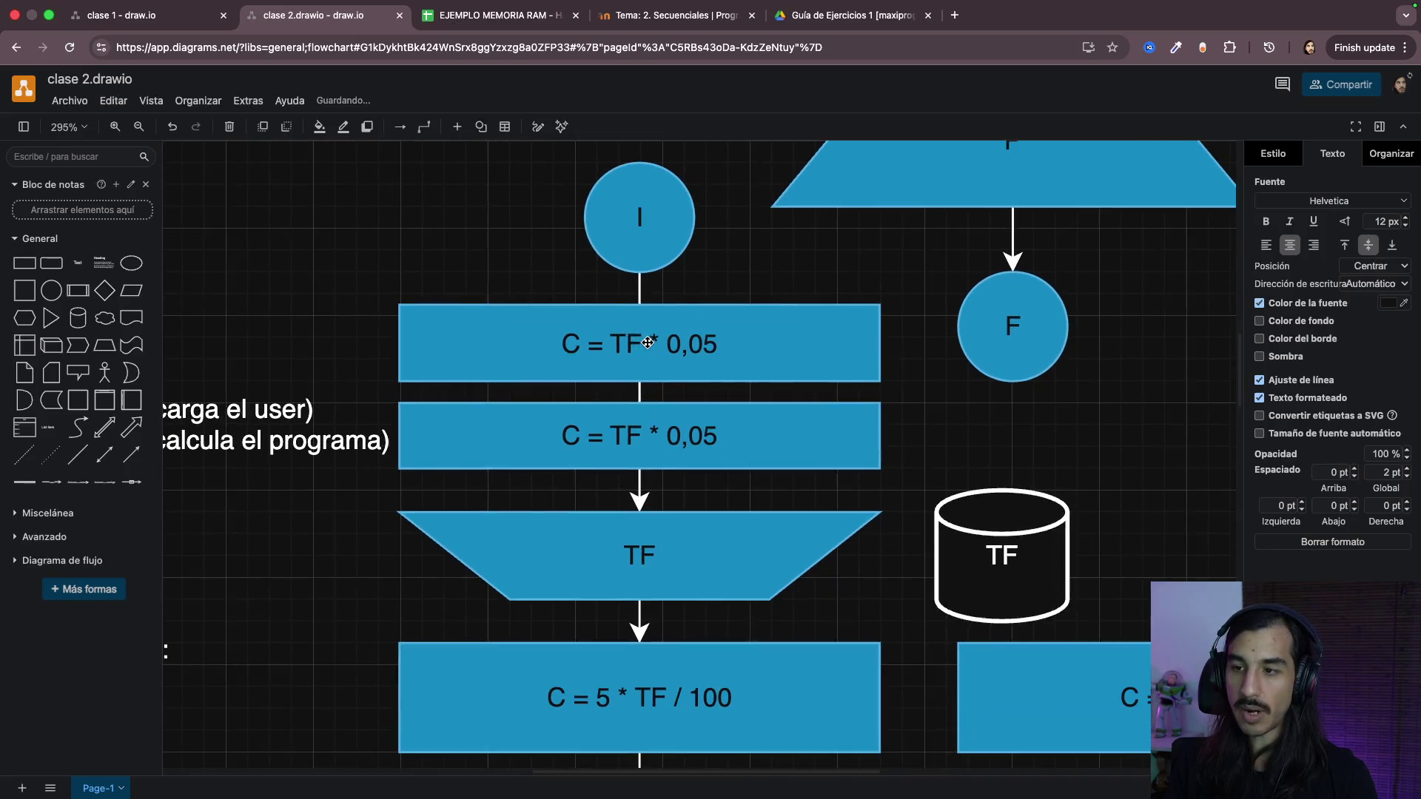
Step: Relabel the upper box as SB = 15000
double_click(649, 343)
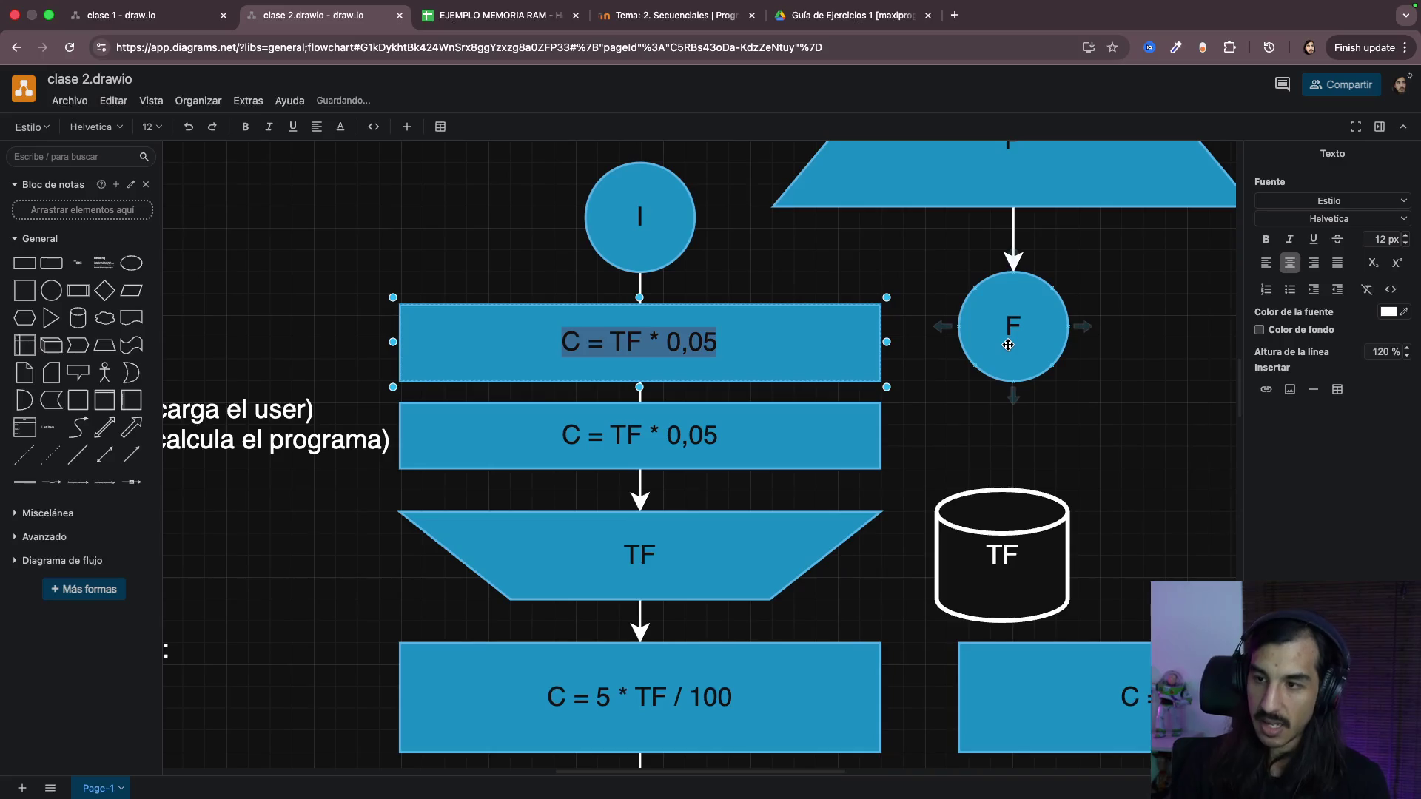
text(SU)
key(BackSpace)
text(B = 1)
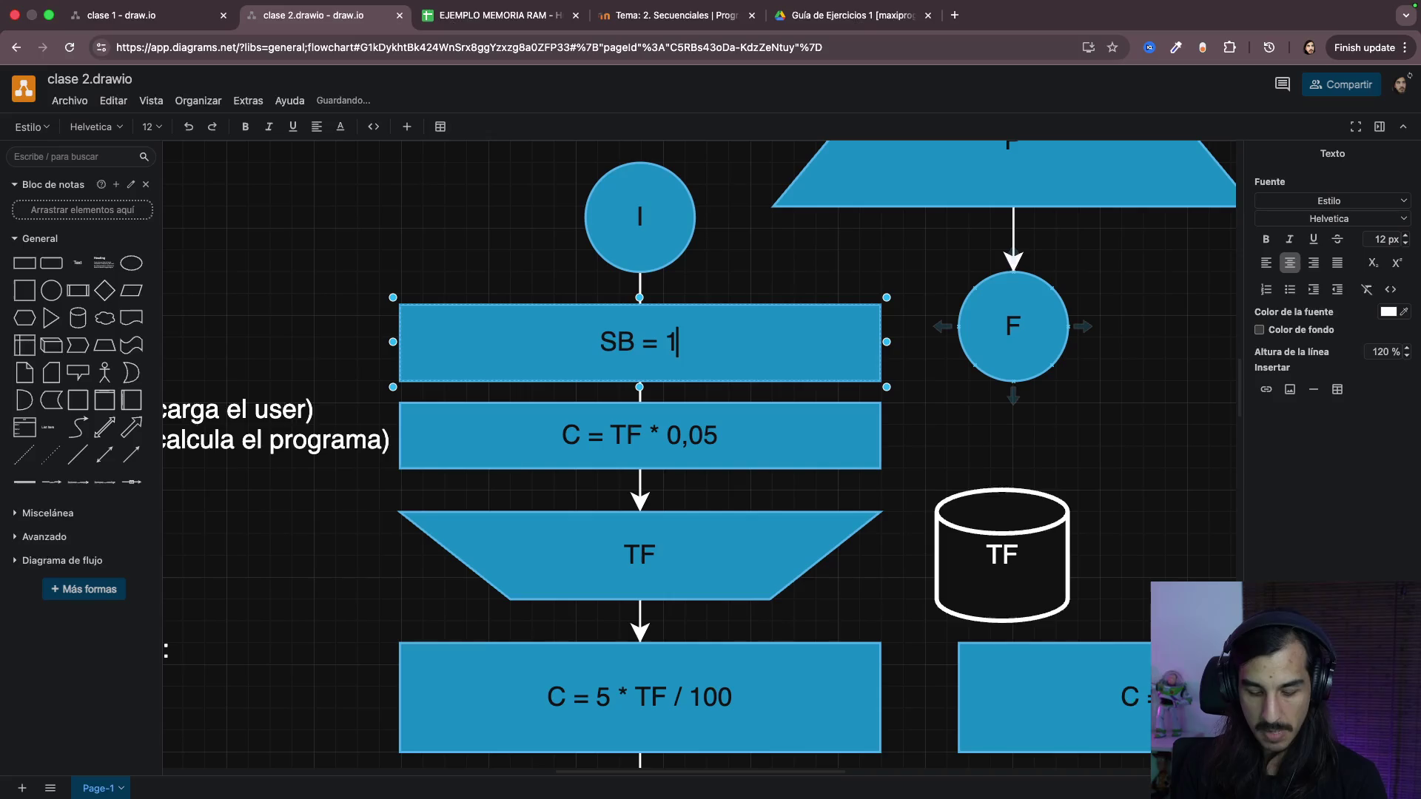
text(5000)
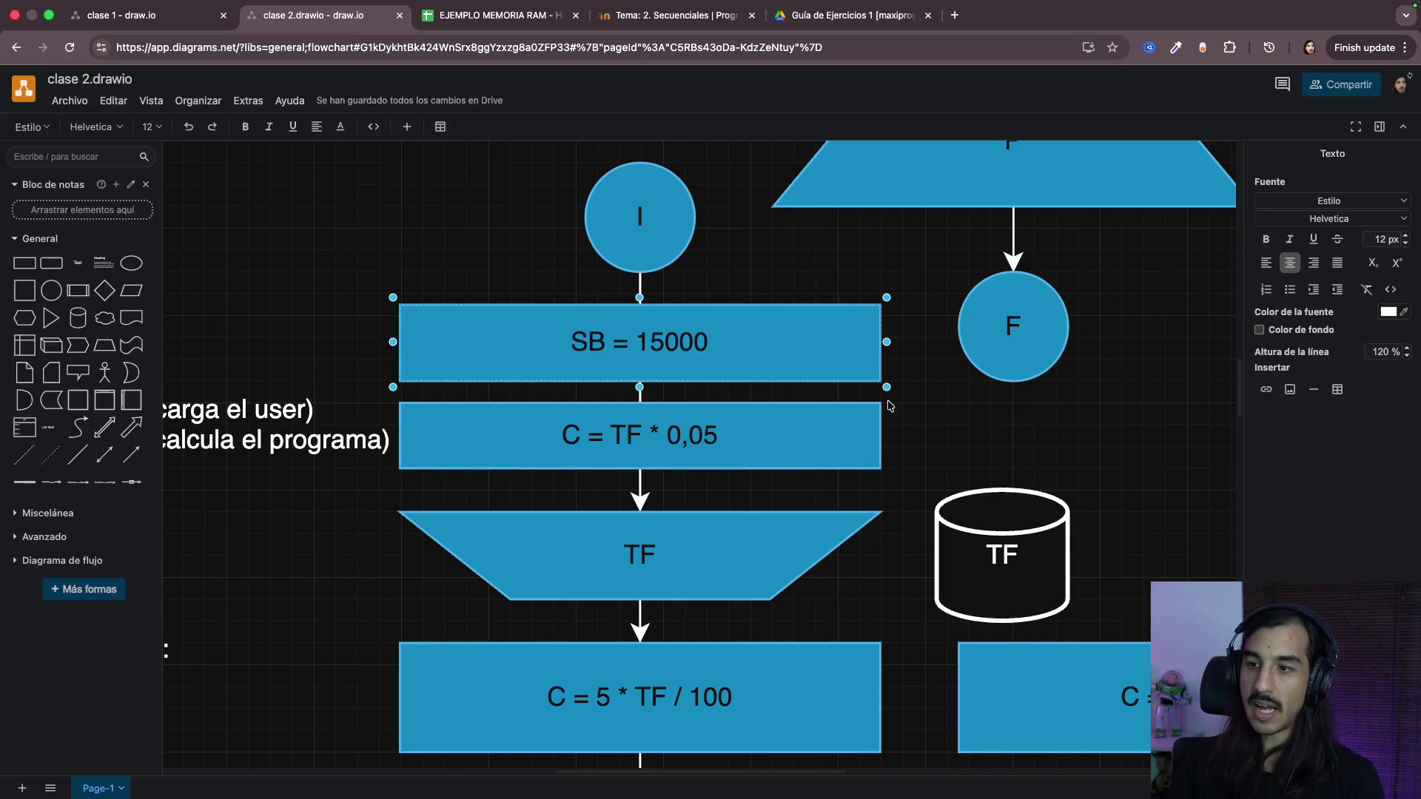
click(774, 416)
Step: Relabel the lower box as PC = 5
double_click(641, 437)
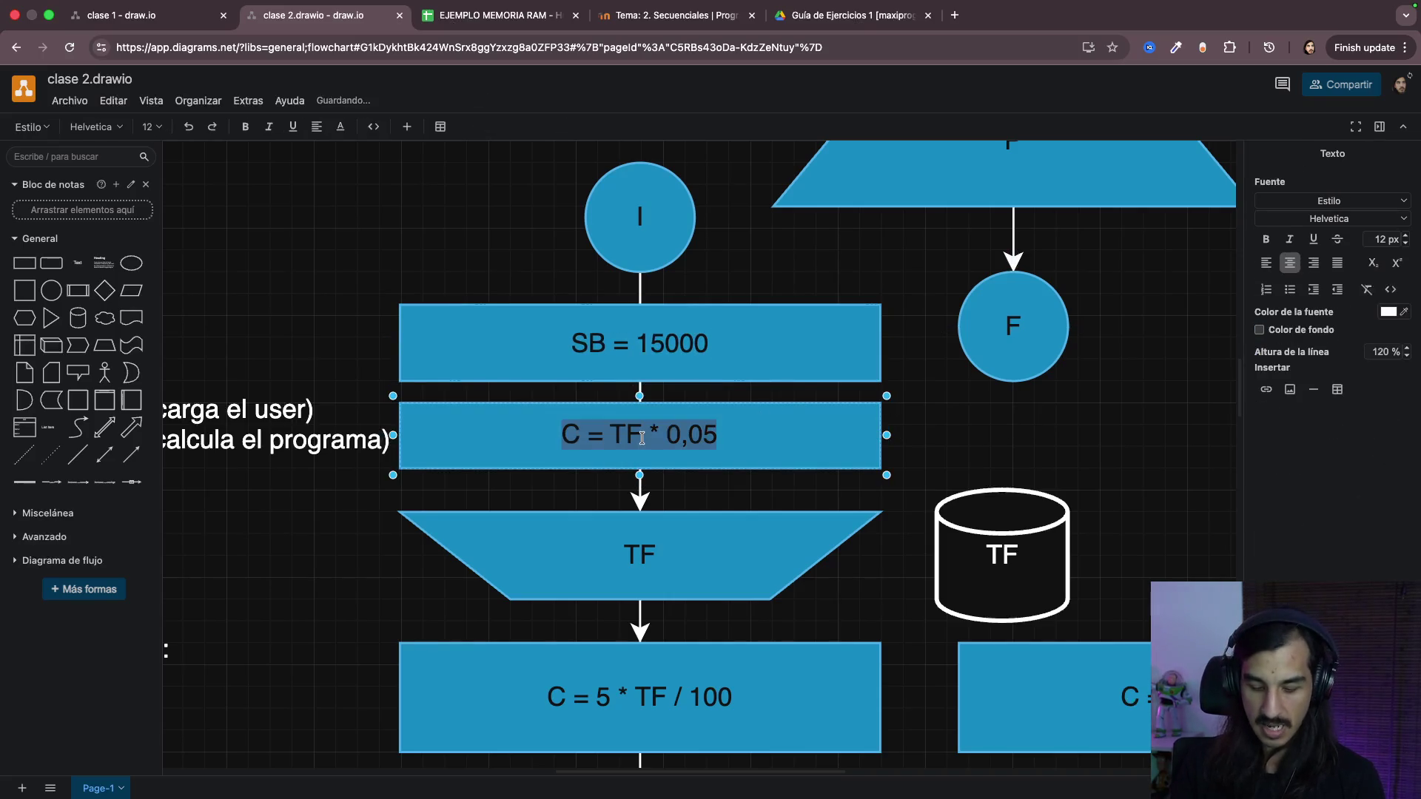
text(COM)
text( =)
key(BackSpace)
key(BackSpace)
key(BackSpace)
key(BackSpace)
key(BackSpace)
text(PC = 5)
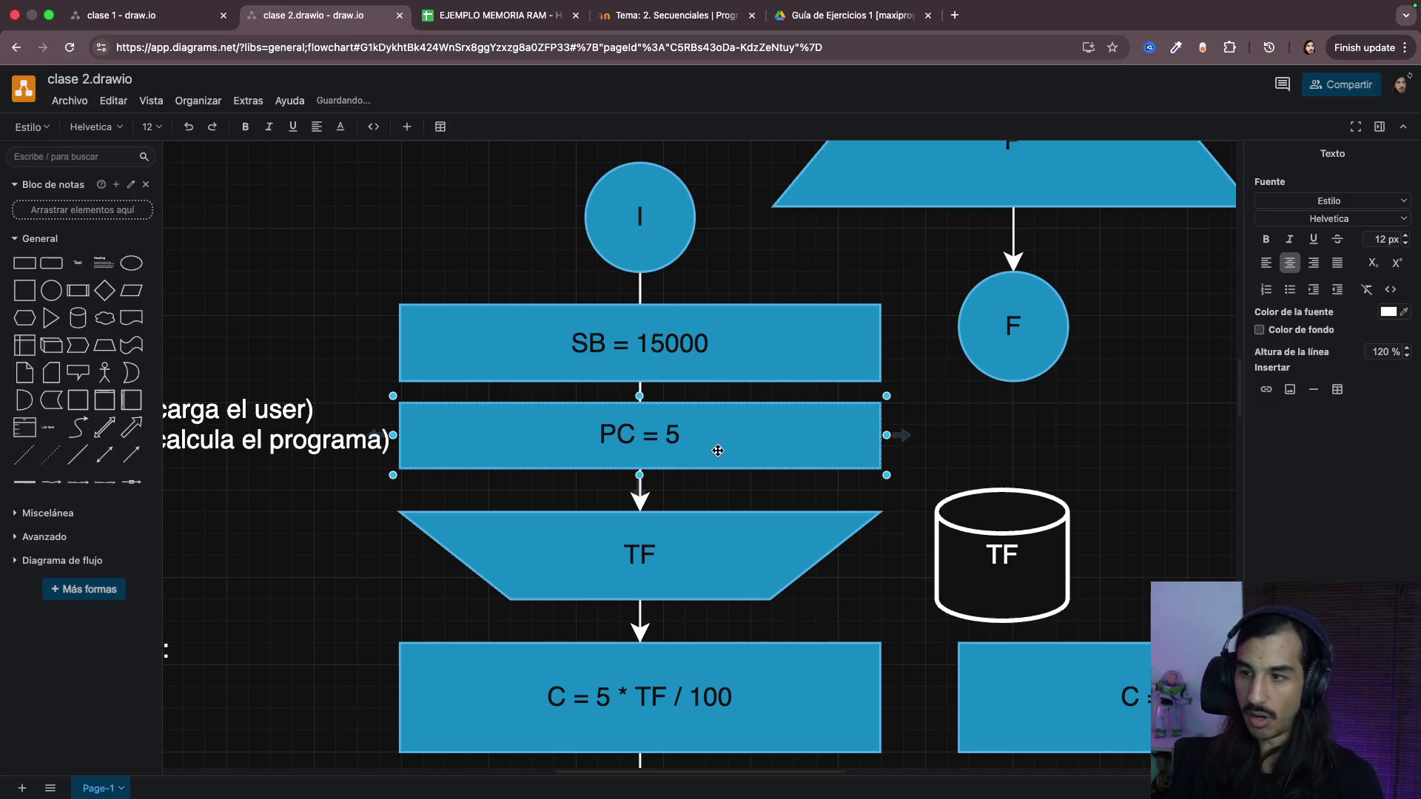
click(771, 392)
click(633, 344)
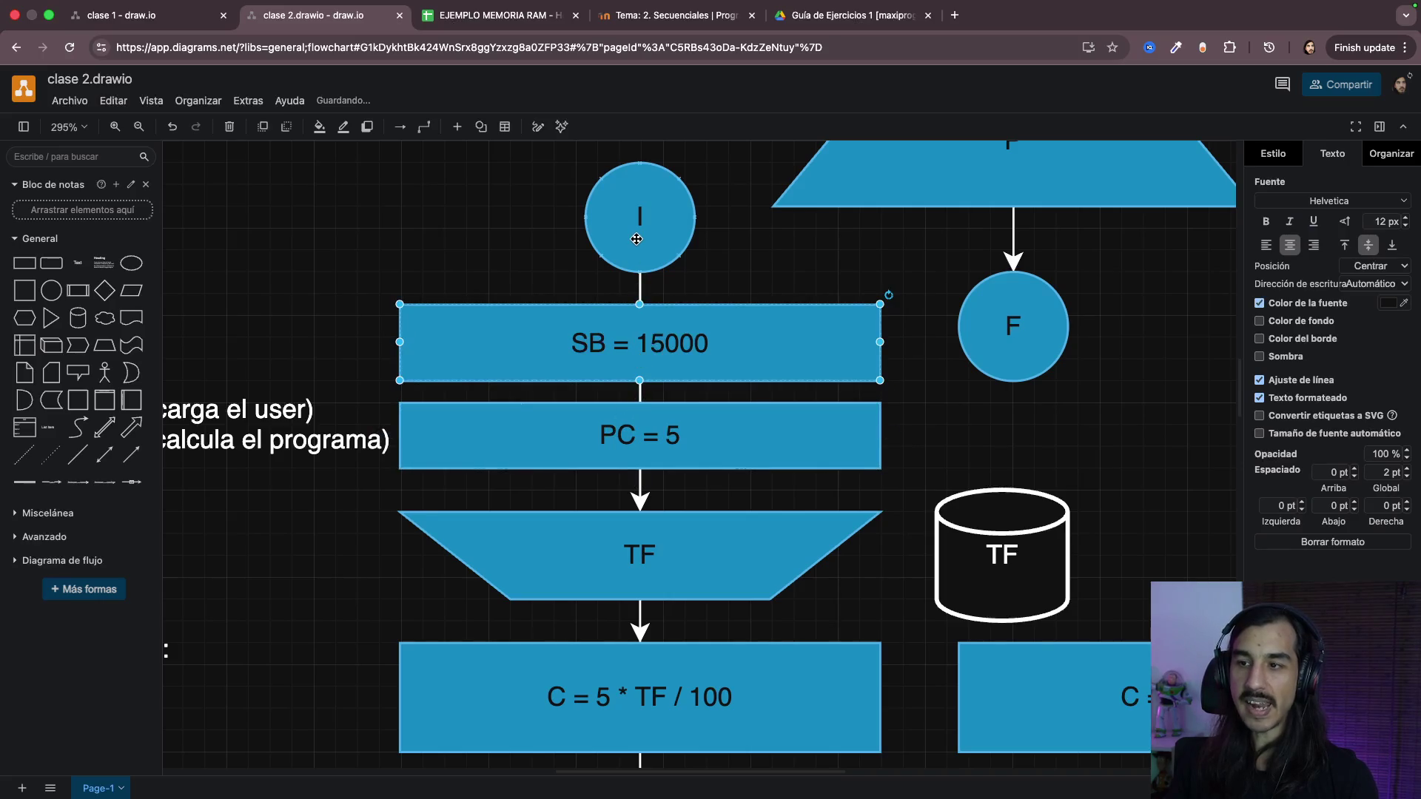
Step: Change the commission box formula to C = PC * TF / 100 instead of the hard-coded 5
click(629, 428)
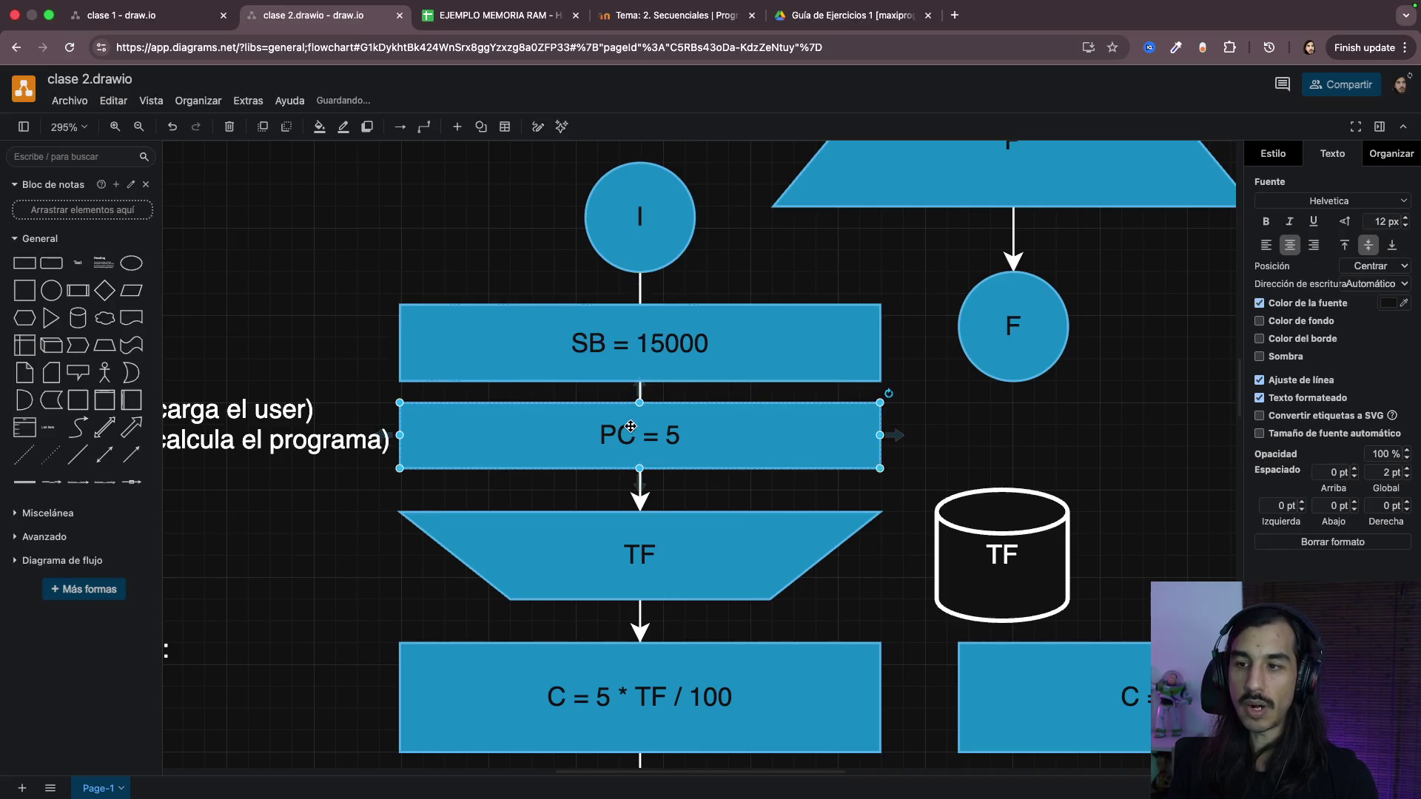
scroll(716, 477, down, 5)
click(642, 392)
scroll(643, 400, down, 2)
click(671, 458)
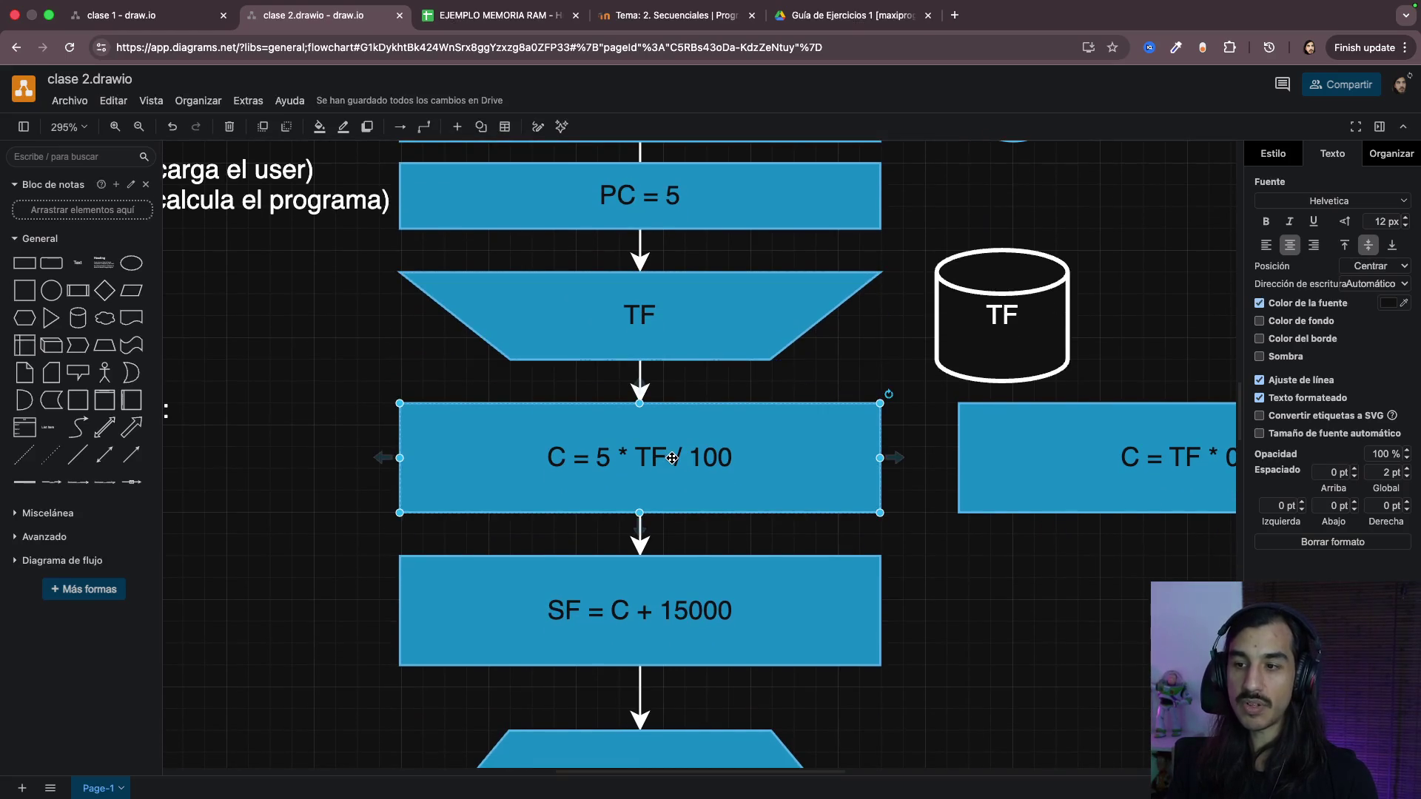
double_click(611, 469)
click(611, 466)
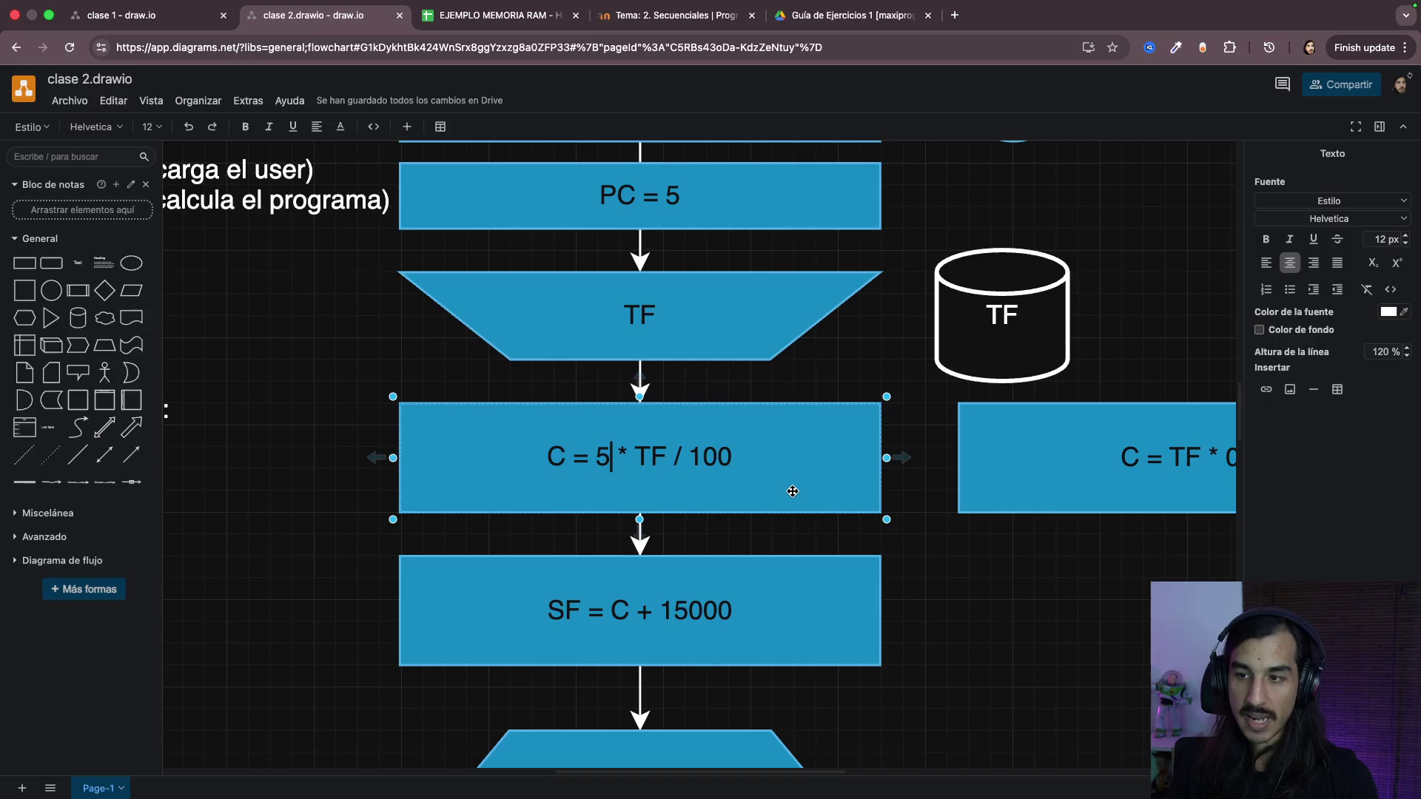
text(PC)
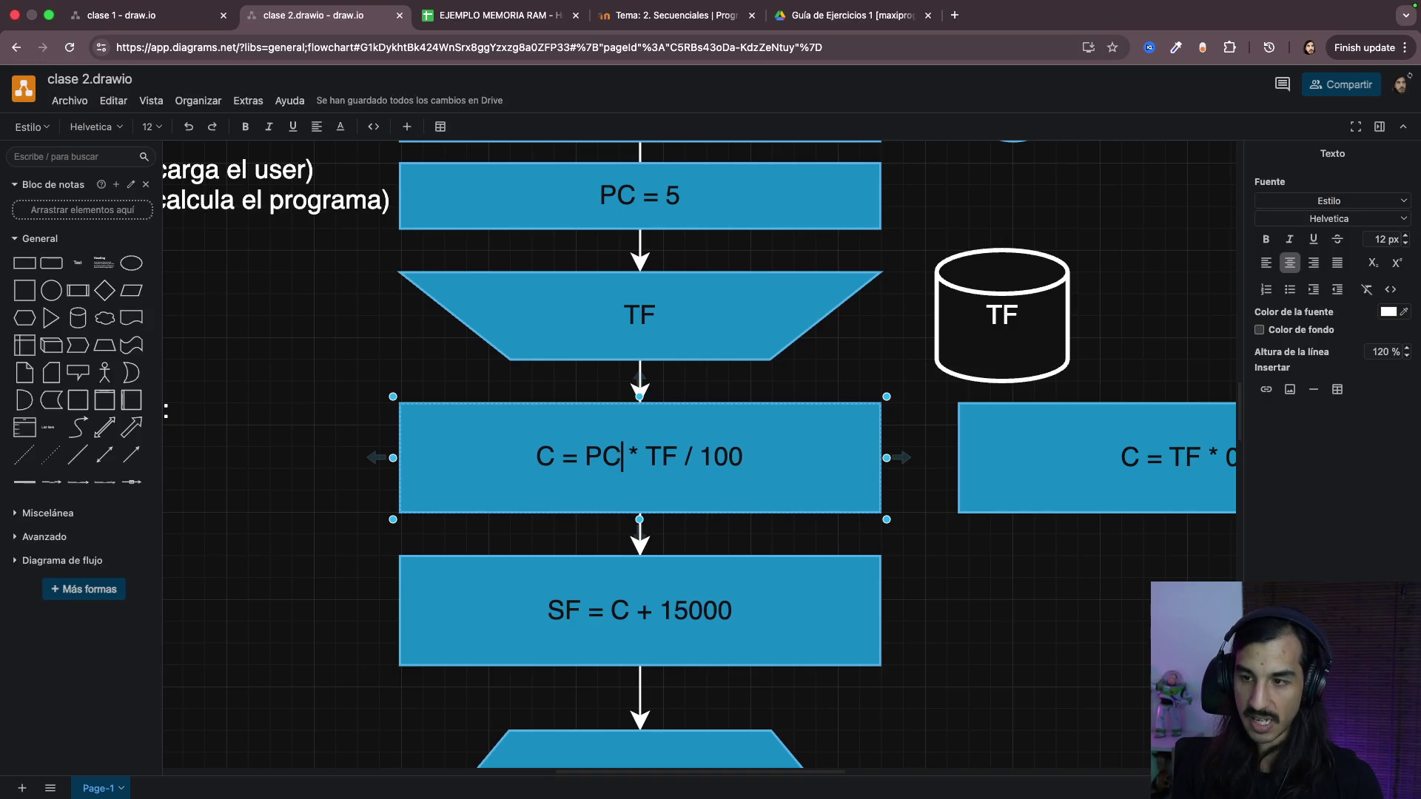
Step: Change the salary box formula to SF = C + SB instead of the hard-coded 15000
double_click(713, 618)
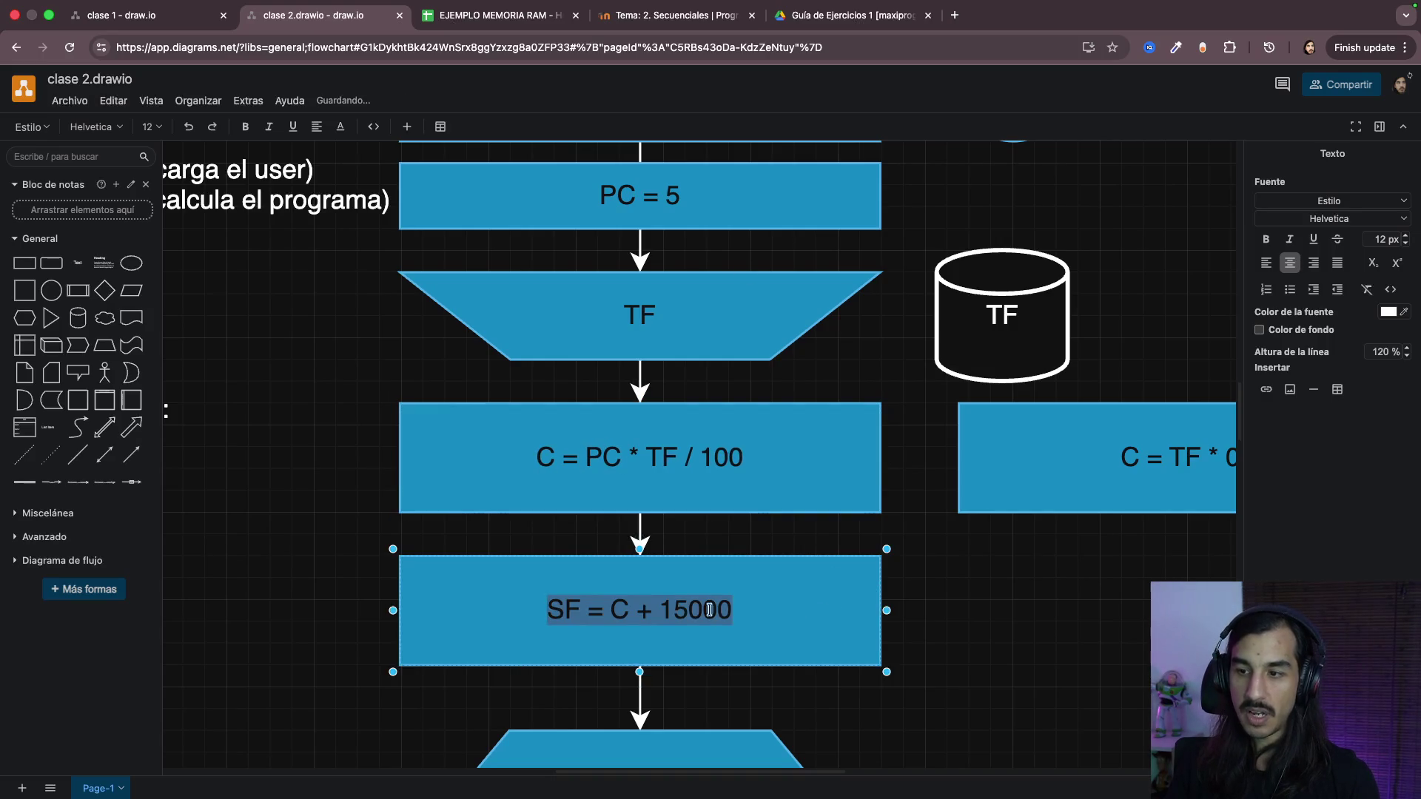
text(SB)
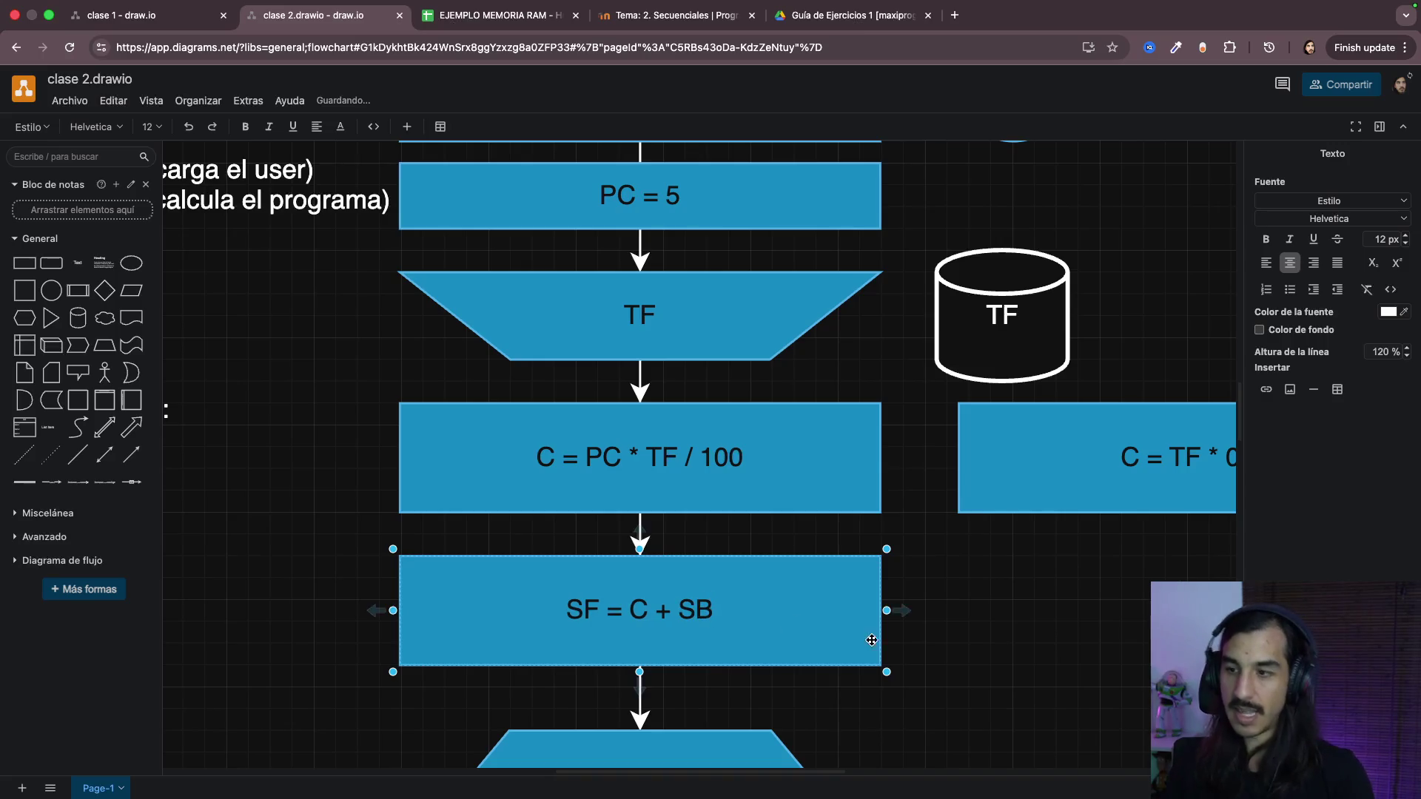
click(967, 634)
scroll(645, 534, up, 3)
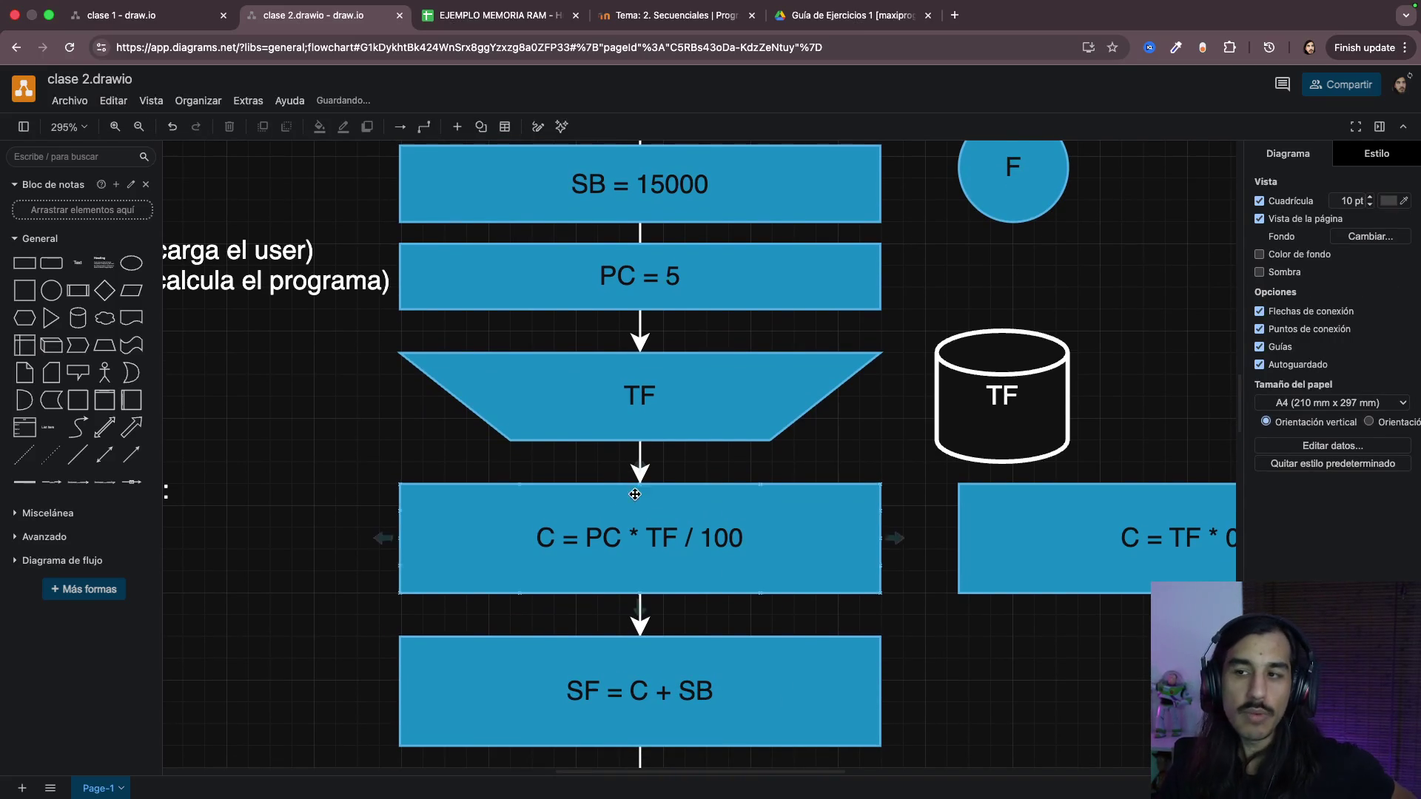
scroll(723, 450, up, 2)
click(625, 267)
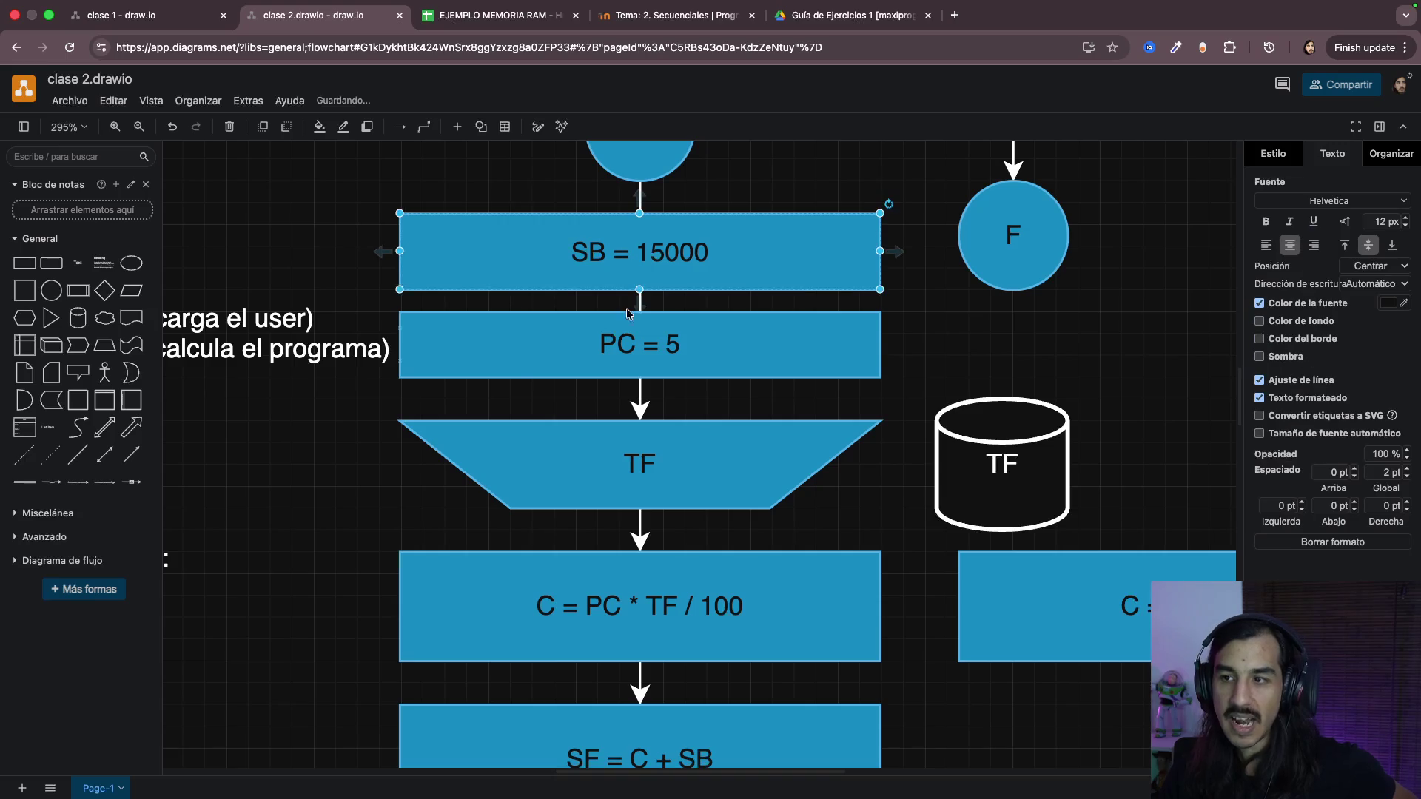
click(627, 334)
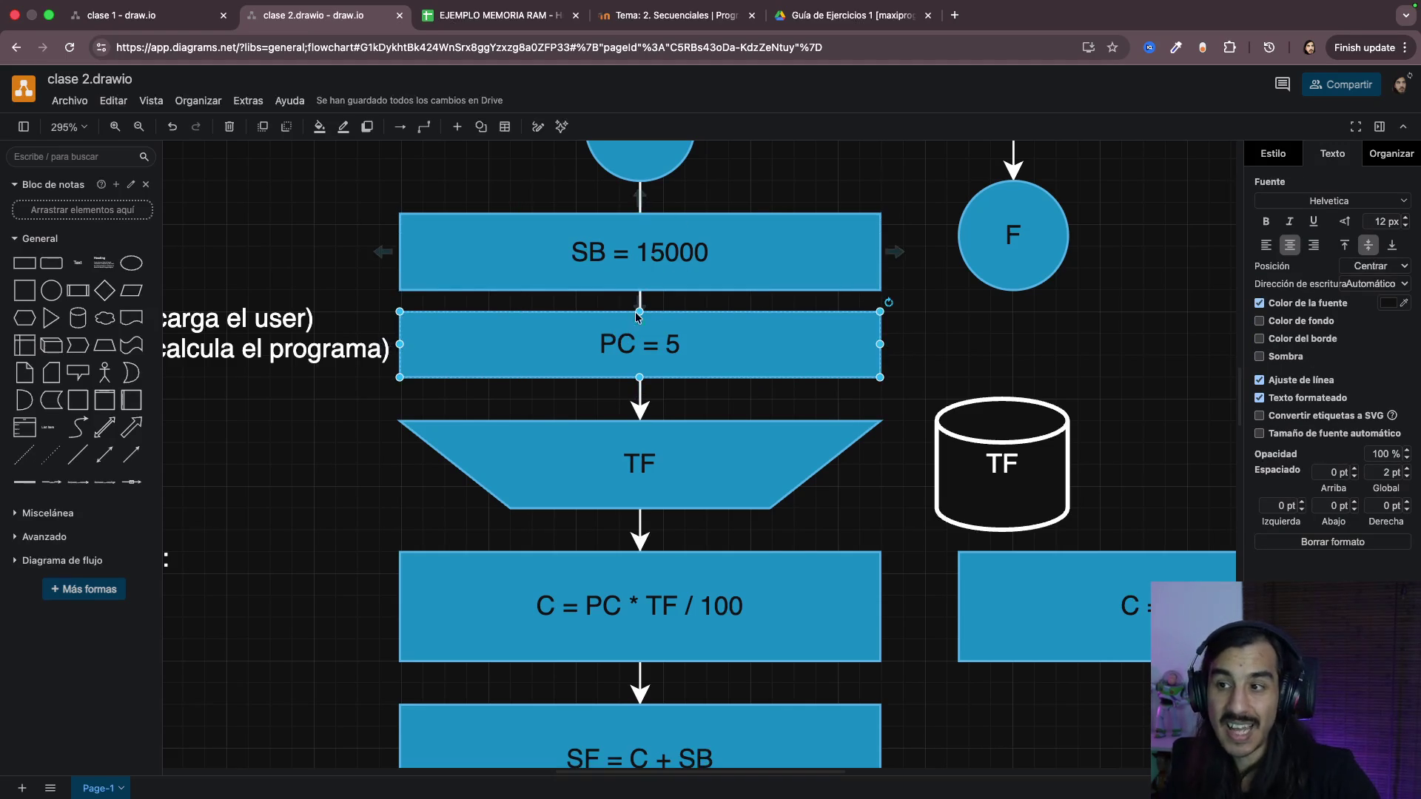
scroll(676, 390, down, 2)
click(660, 511)
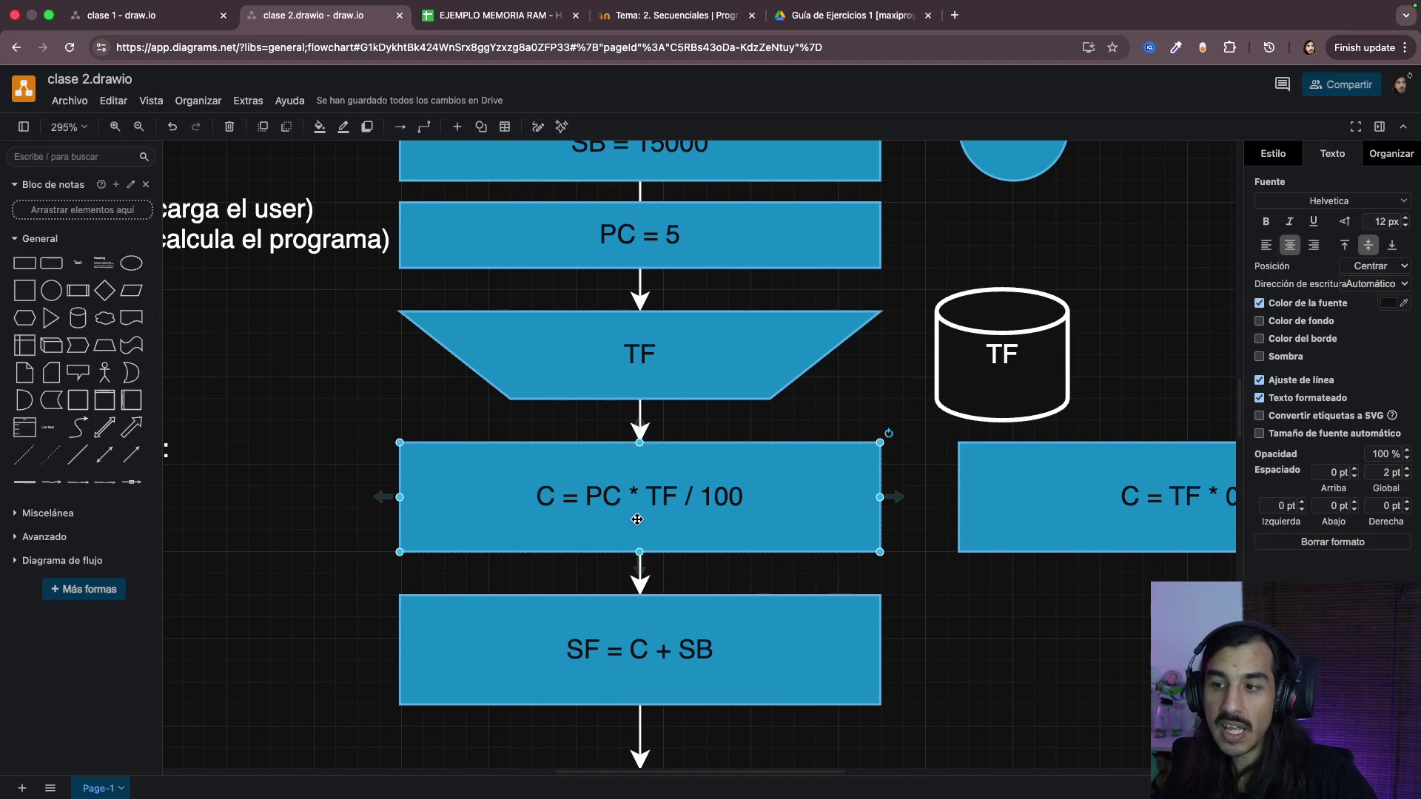
click(643, 611)
scroll(643, 610, down, 2)
scroll(711, 522, down, 1)
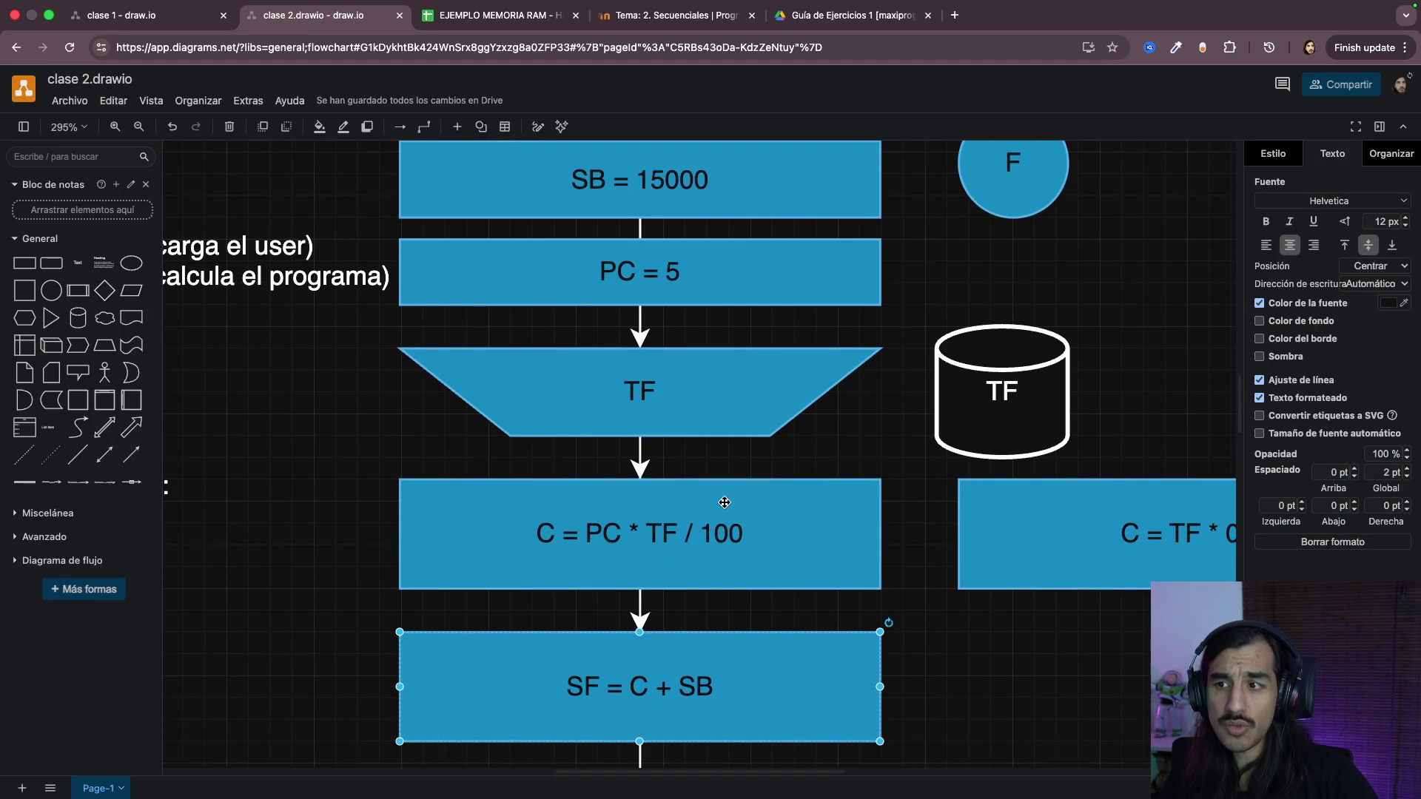
scroll(724, 503, down, 1)
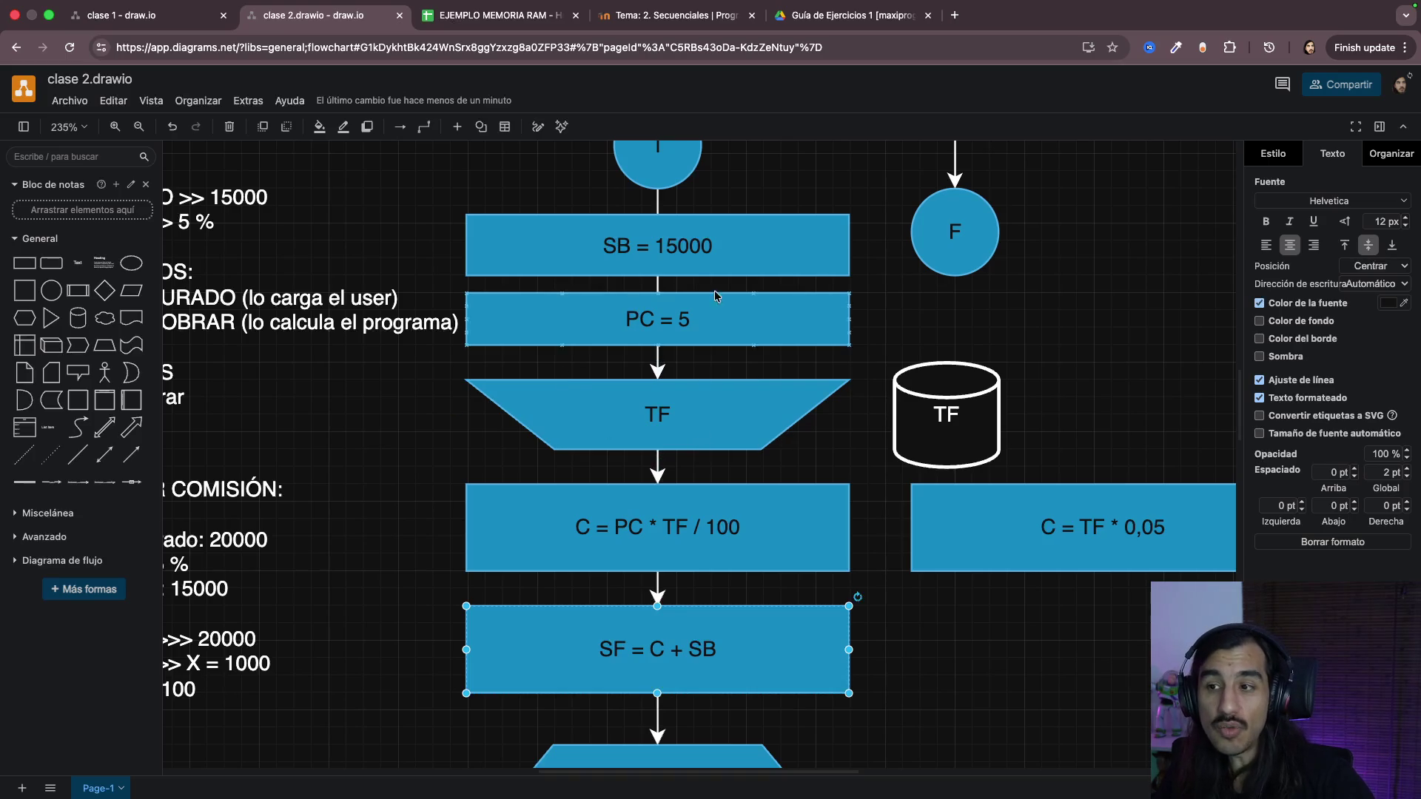
click(666, 250)
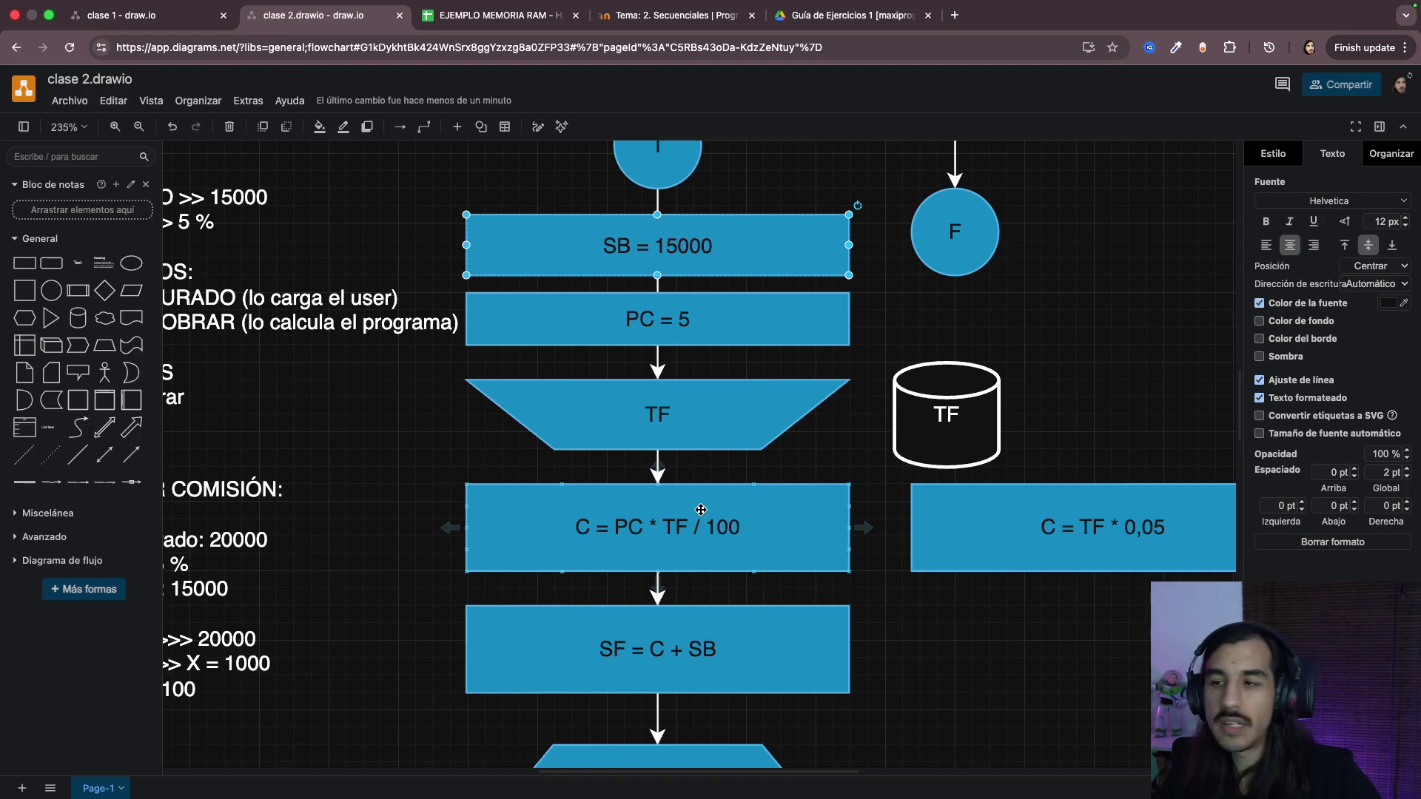
scroll(688, 455, down, 3)
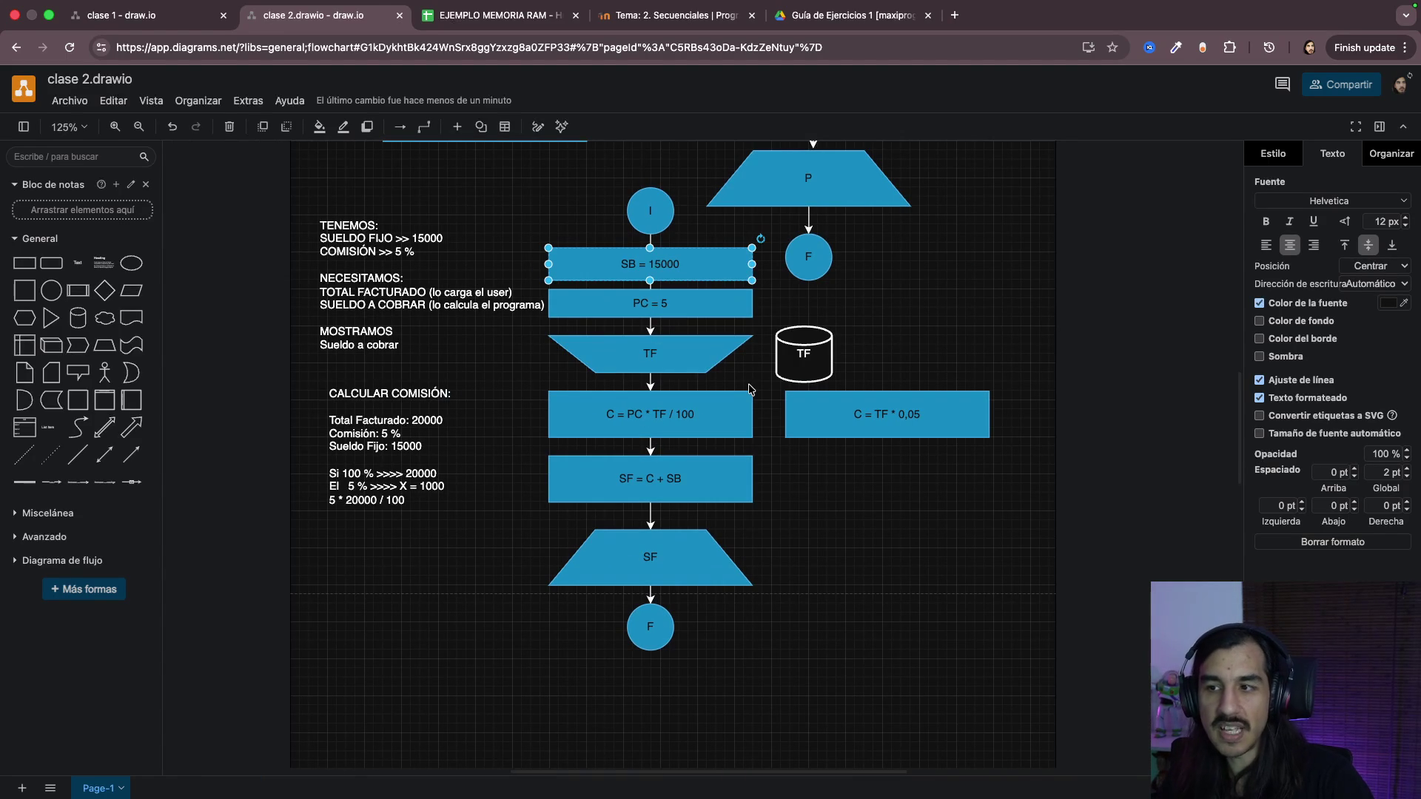
scroll(744, 535, up, 3)
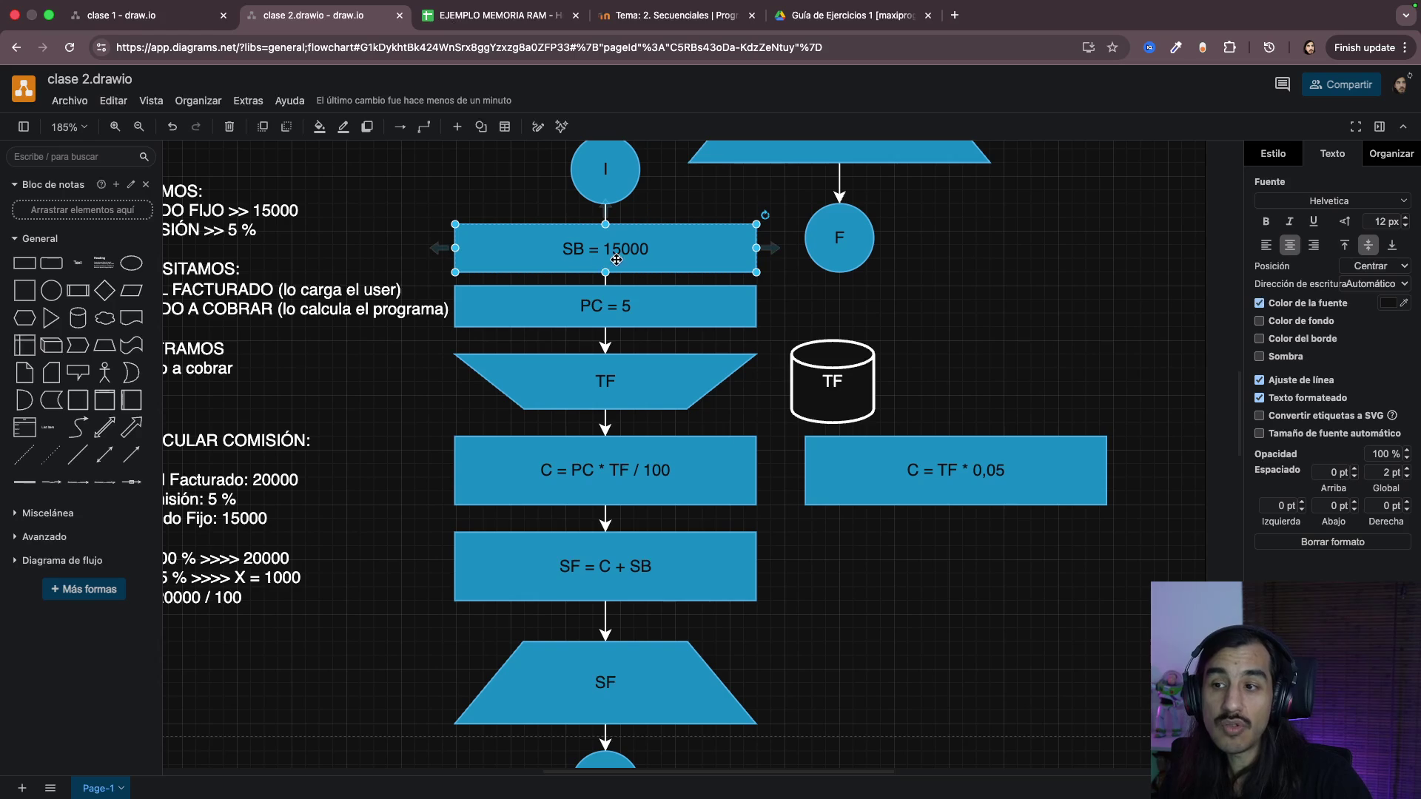
click(1008, 611)
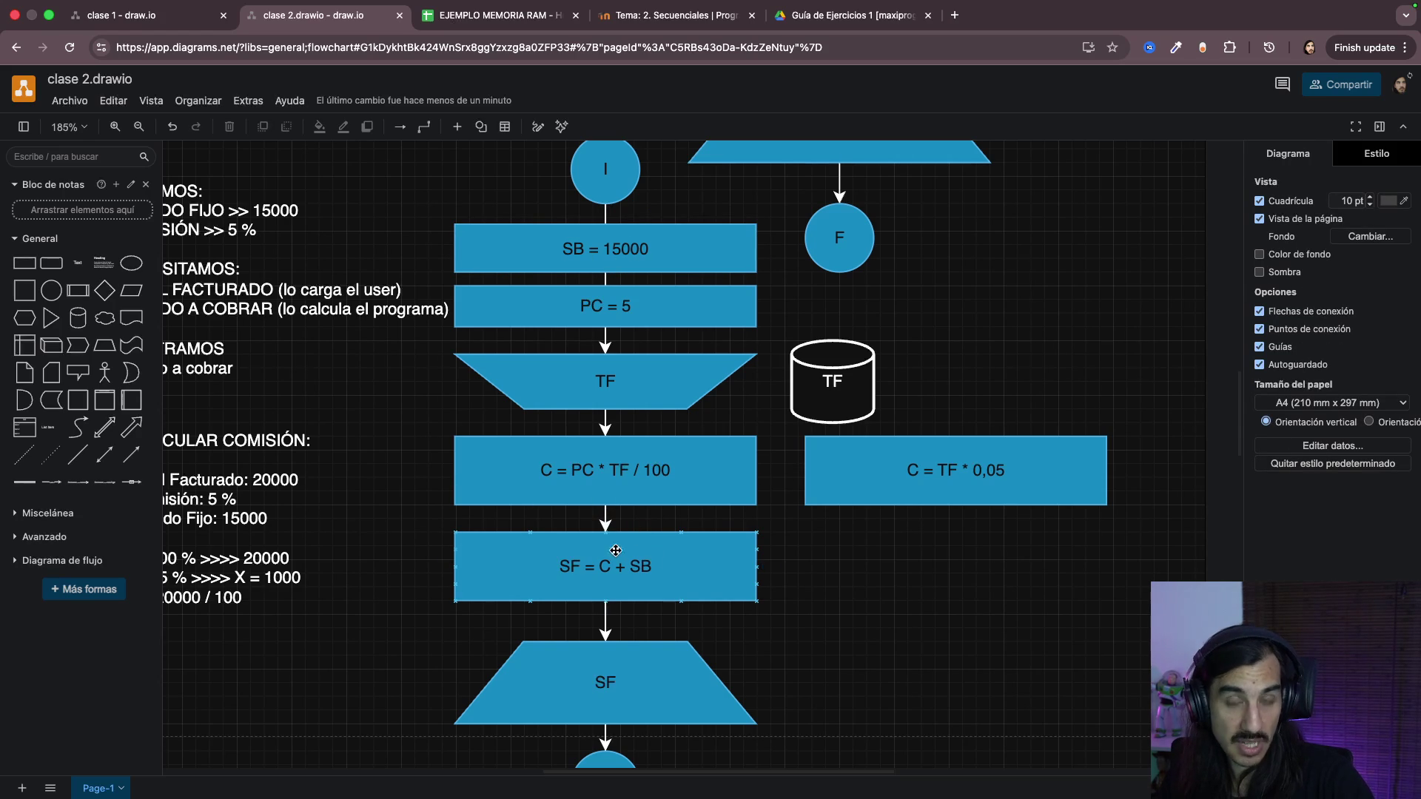
mouse_move(605, 305)
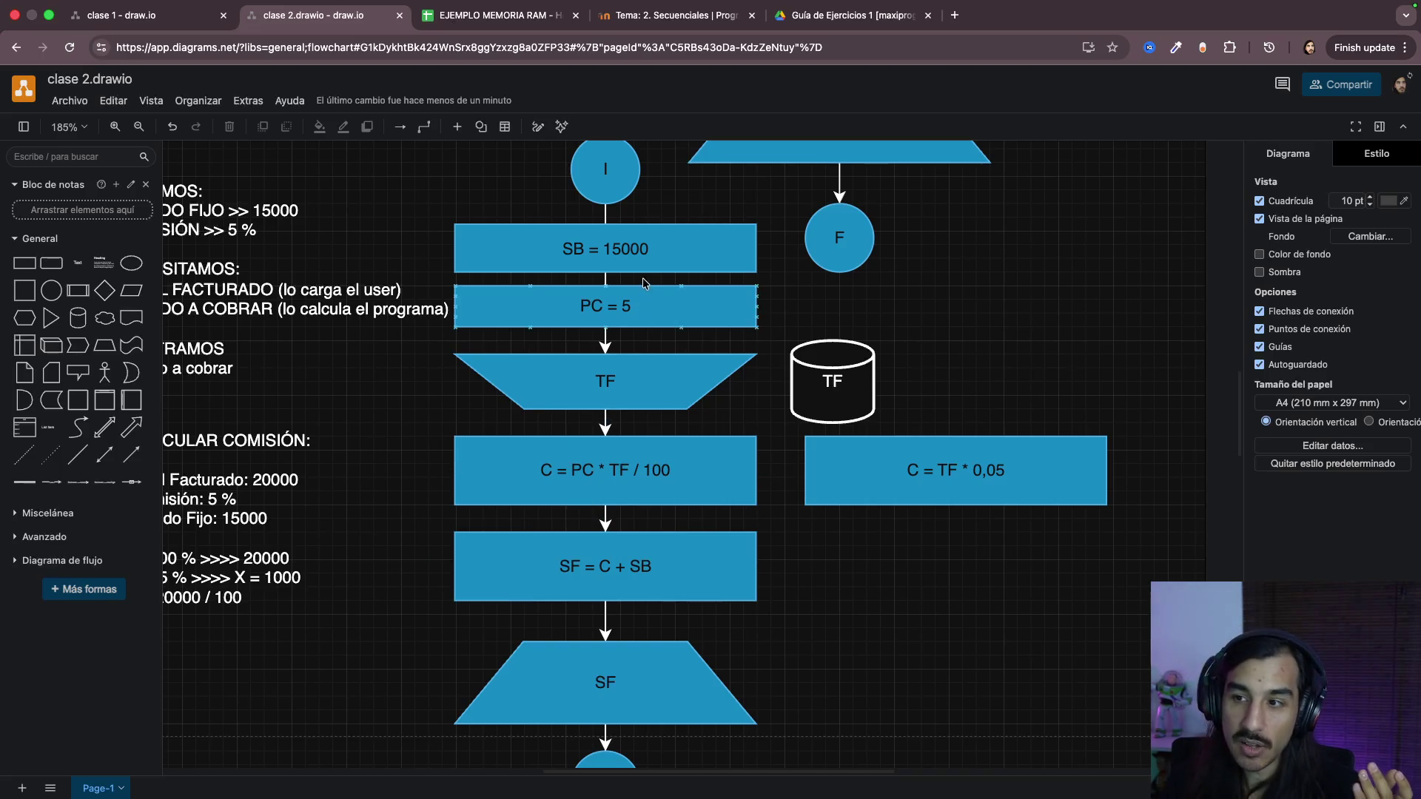
click(629, 261)
double_click(629, 261)
click(629, 260)
key(Escape)
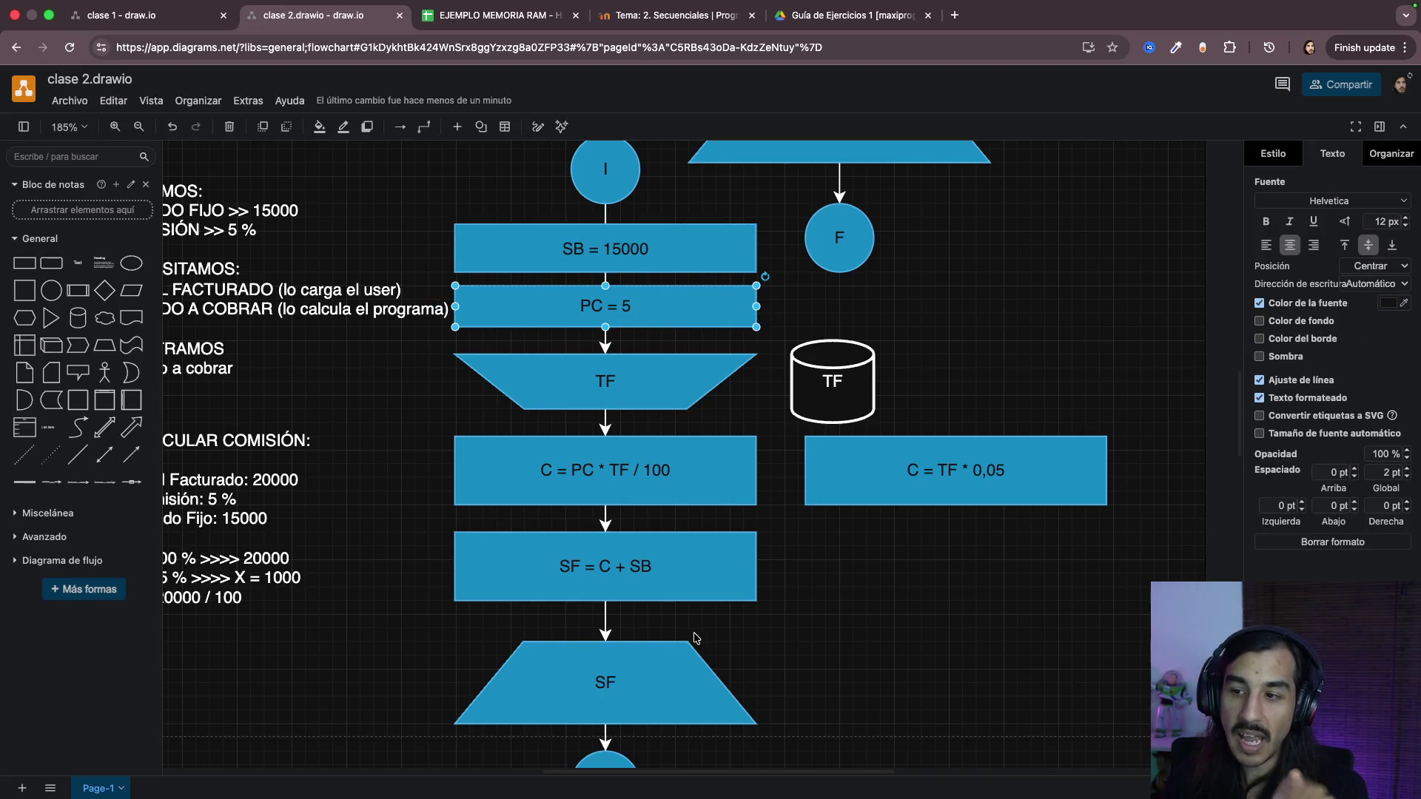
click(882, 636)
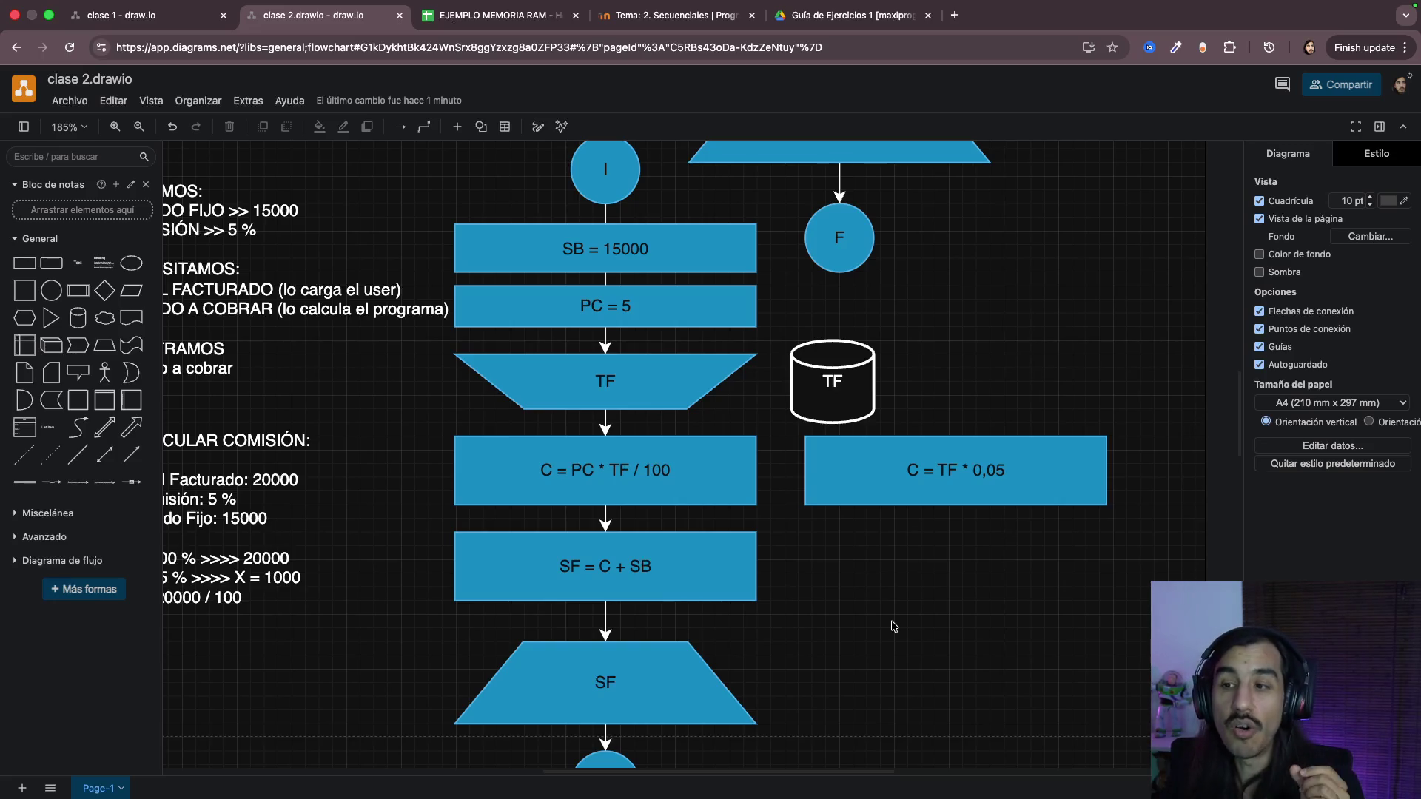
click(665, 317)
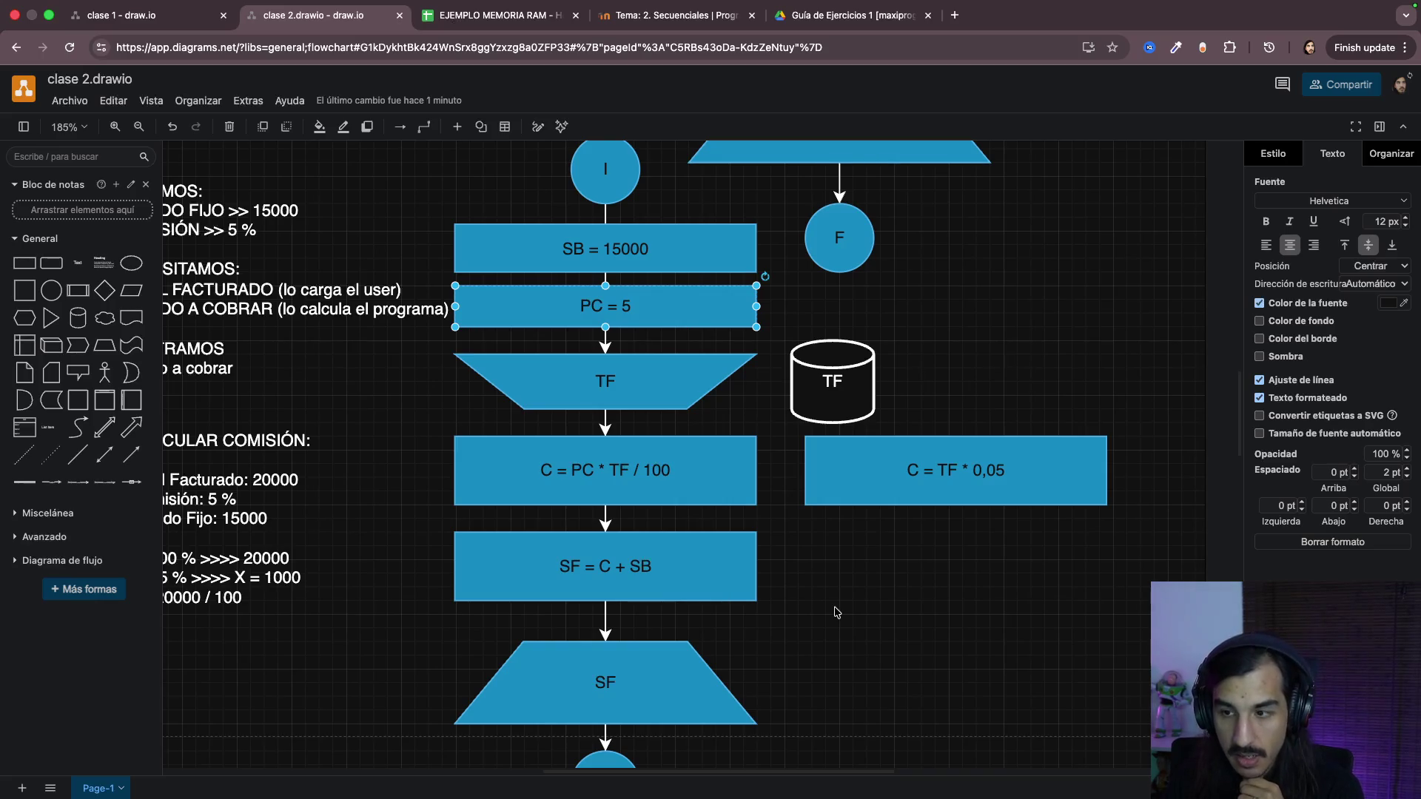
scroll(835, 612, down, 1)
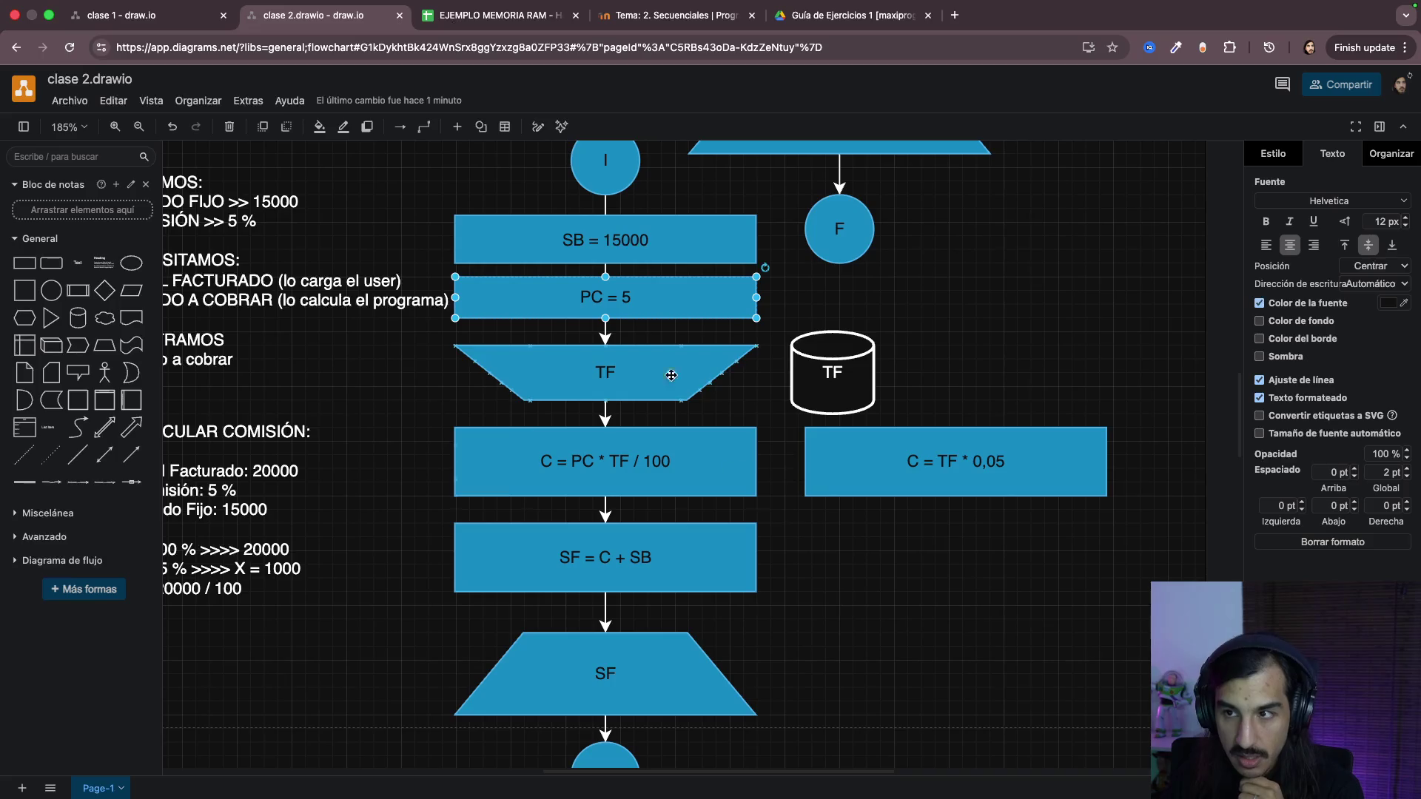
click(612, 371)
click(606, 445)
click(604, 542)
scroll(830, 647, down, 2)
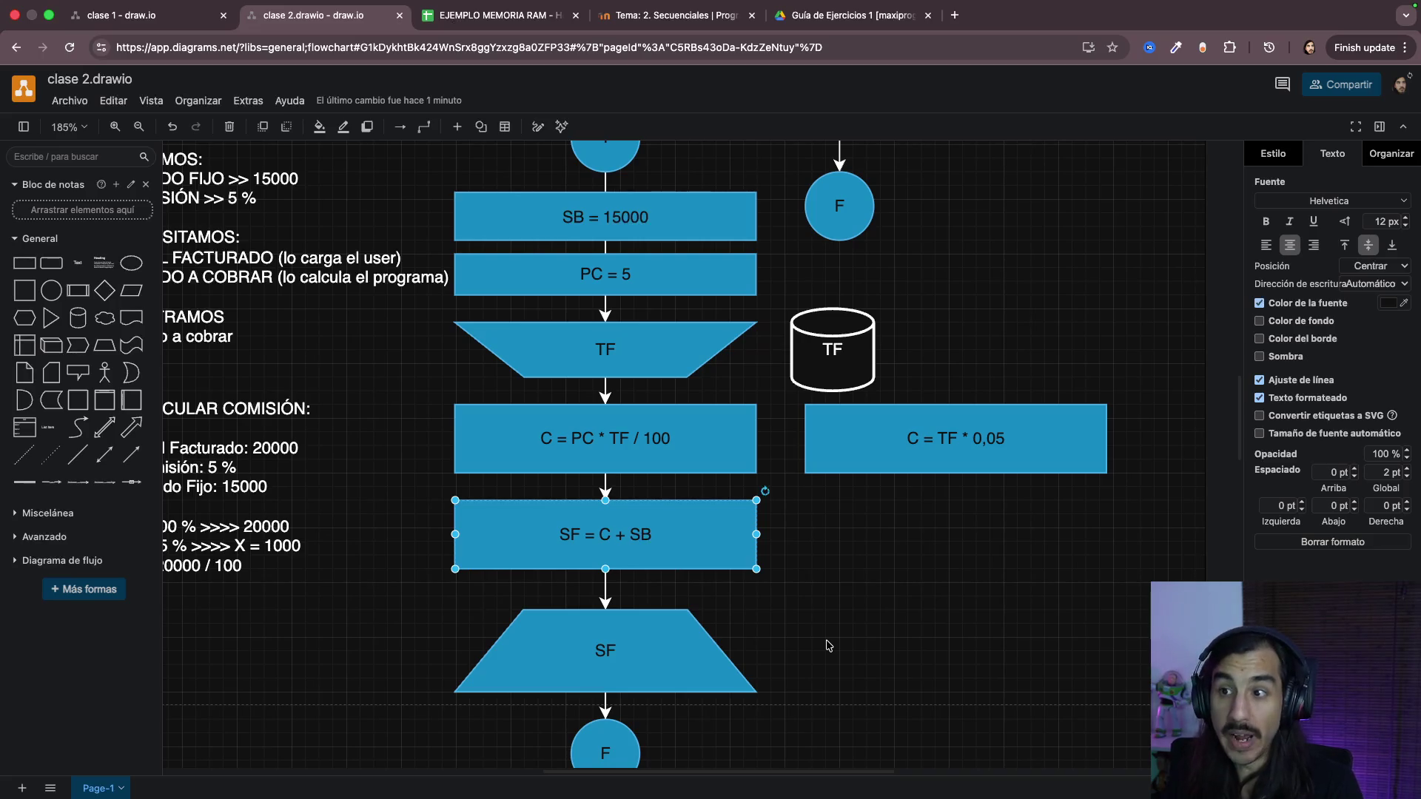
double_click(602, 213)
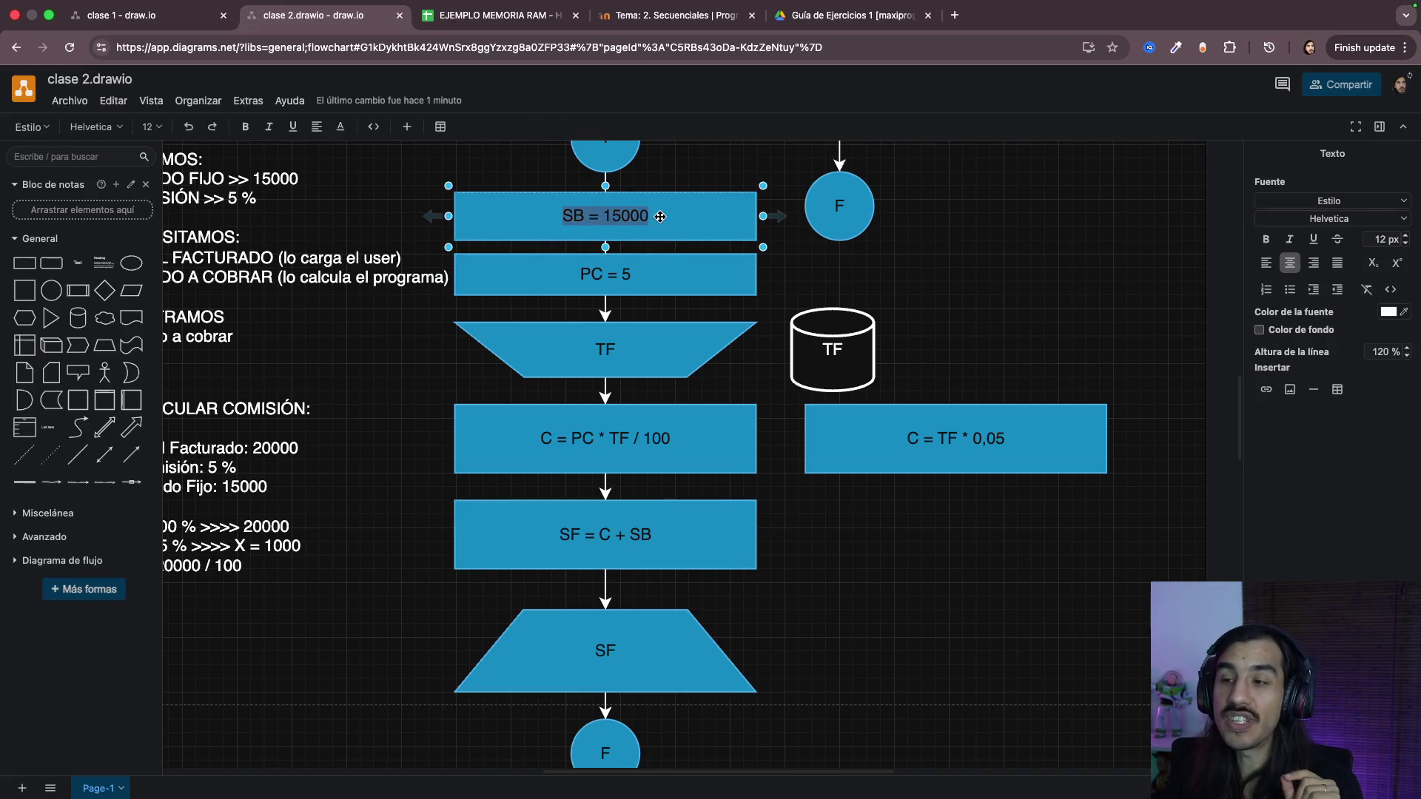
click(693, 217)
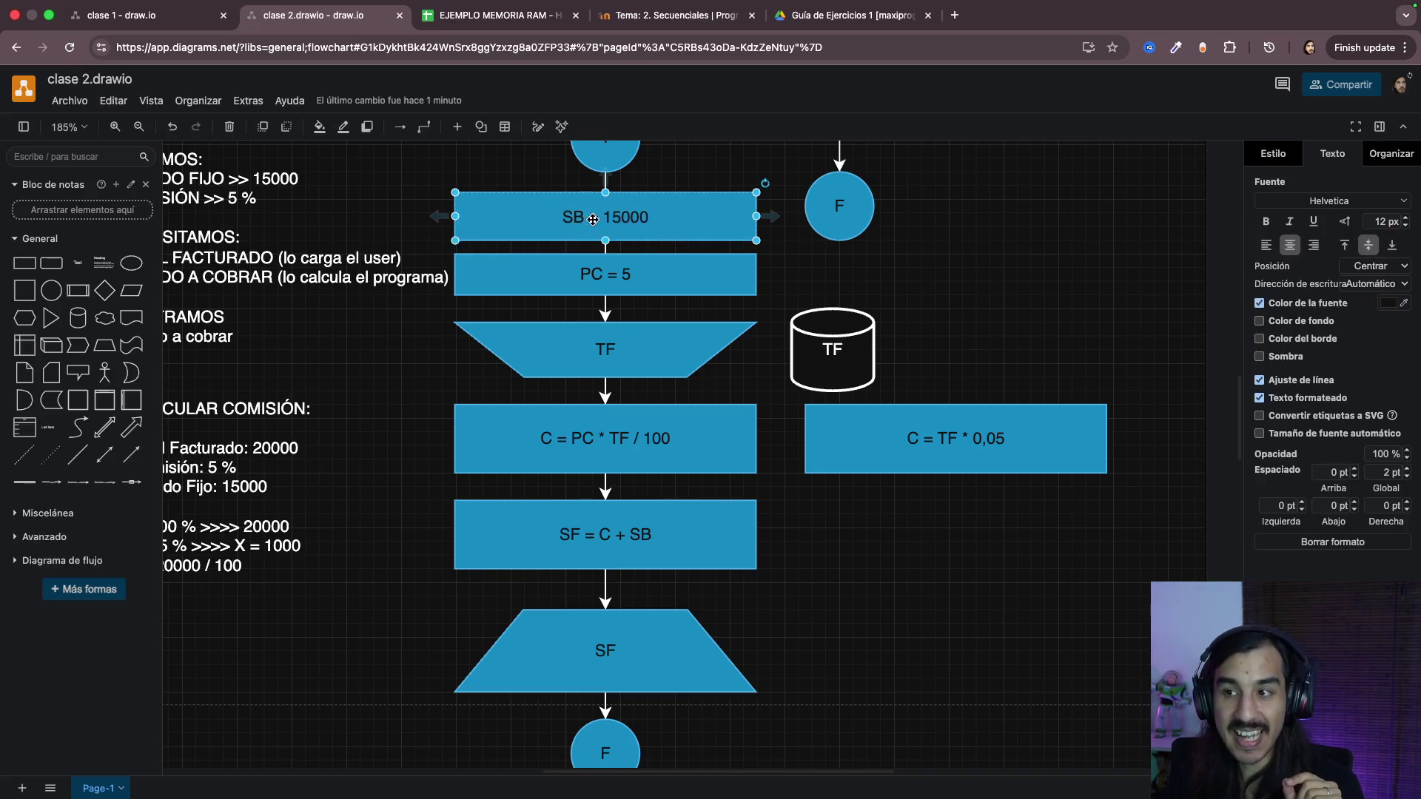
scroll(596, 219, up, 2)
scroll(589, 223, up, 3)
scroll(567, 228, down, 1)
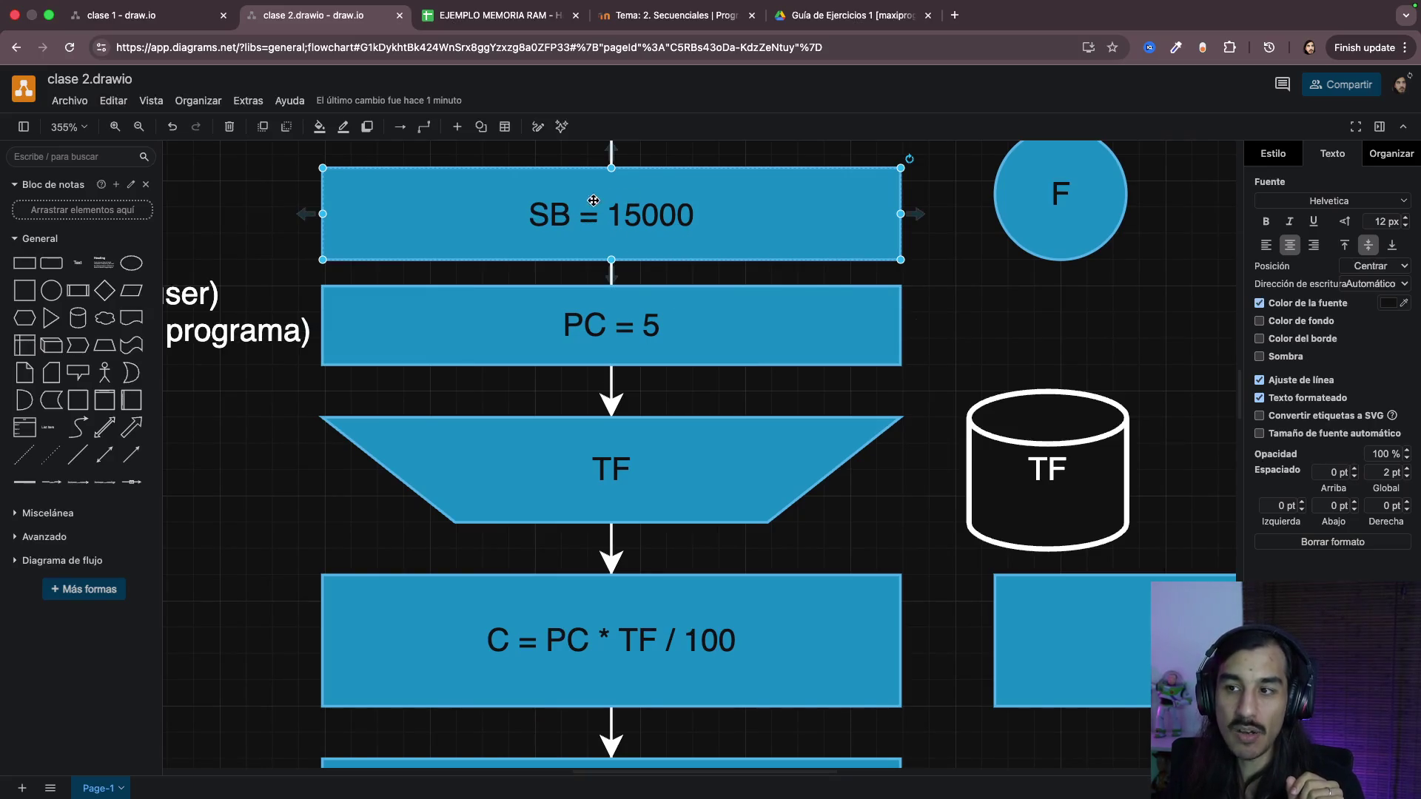
double_click(647, 222)
click(647, 219)
double_click(648, 216)
click(563, 216)
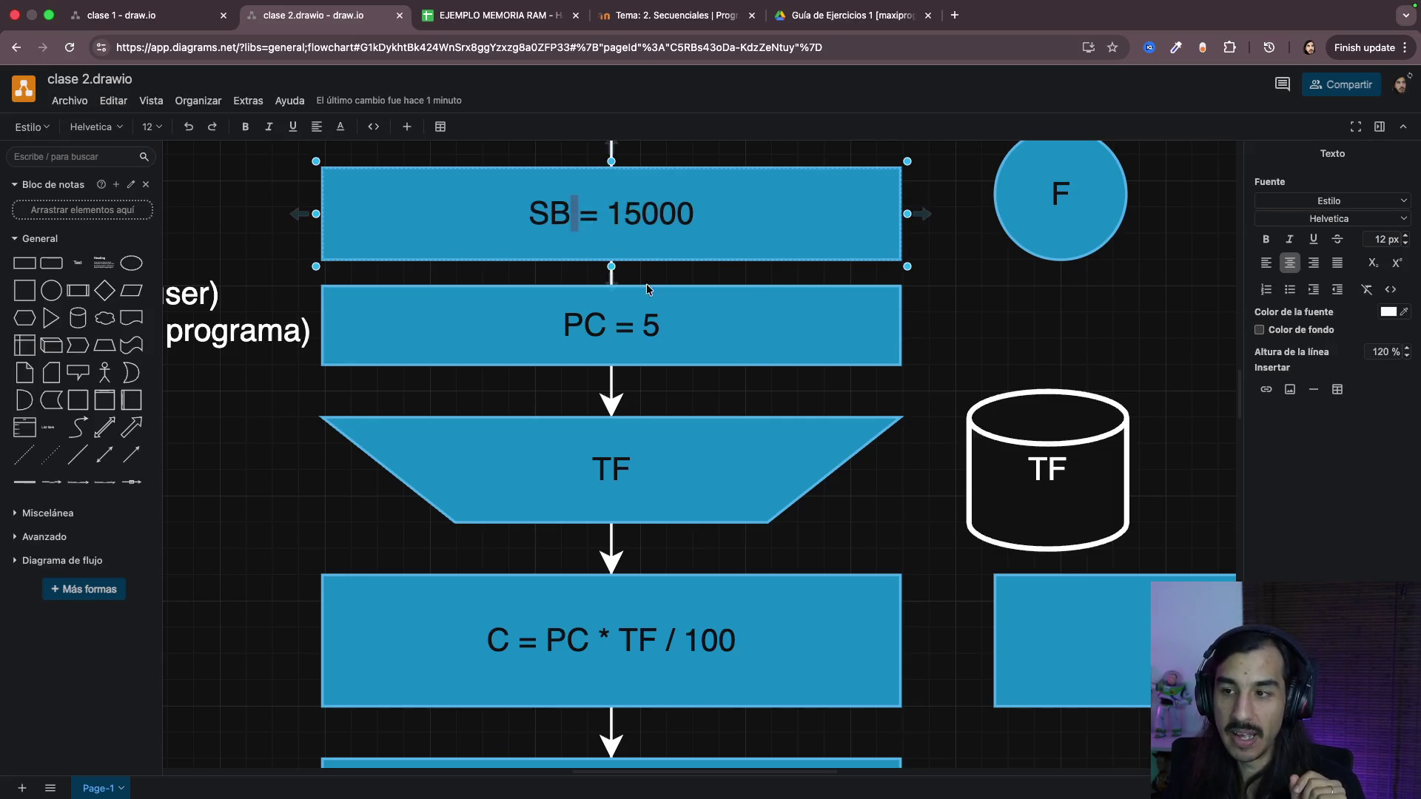
double_click(652, 322)
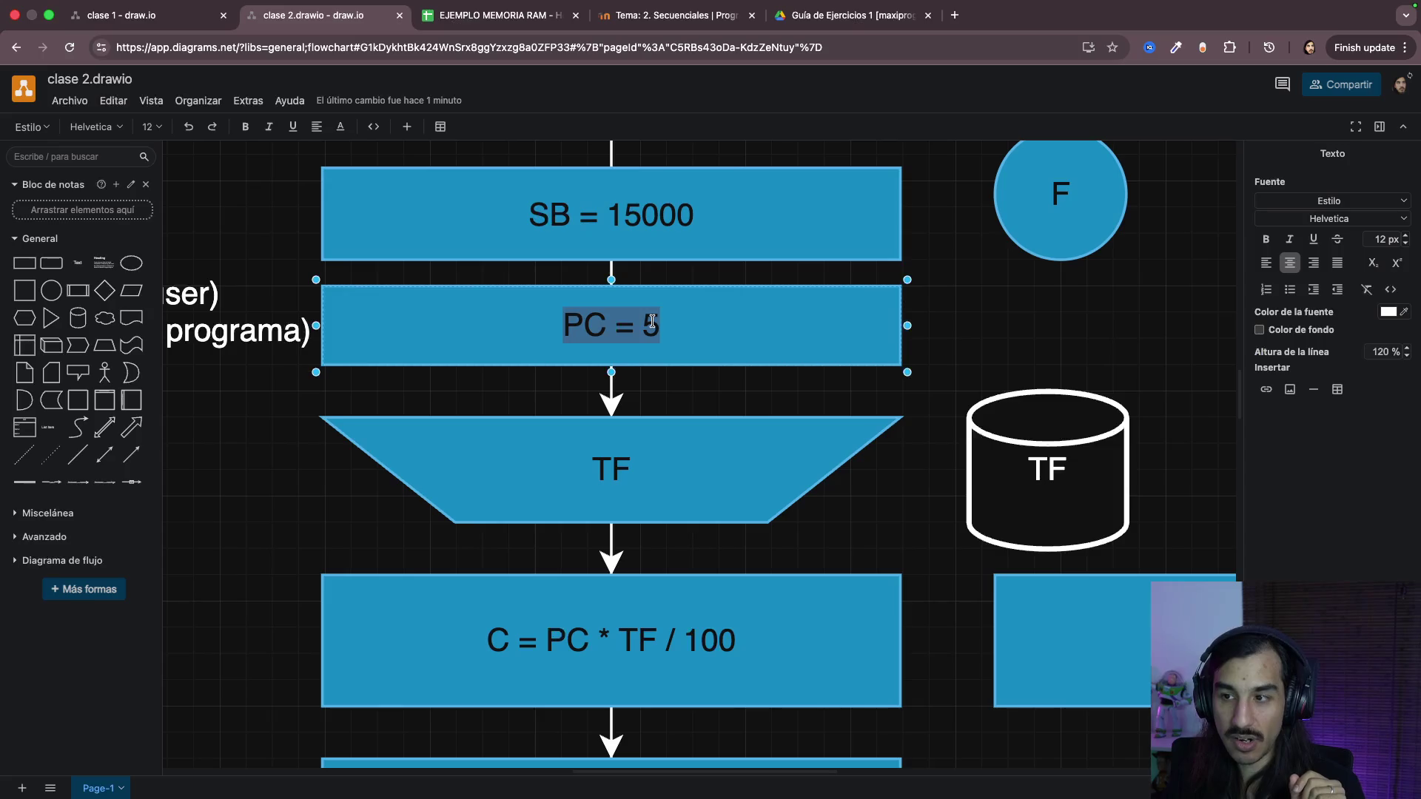
double_click(578, 324)
click(781, 391)
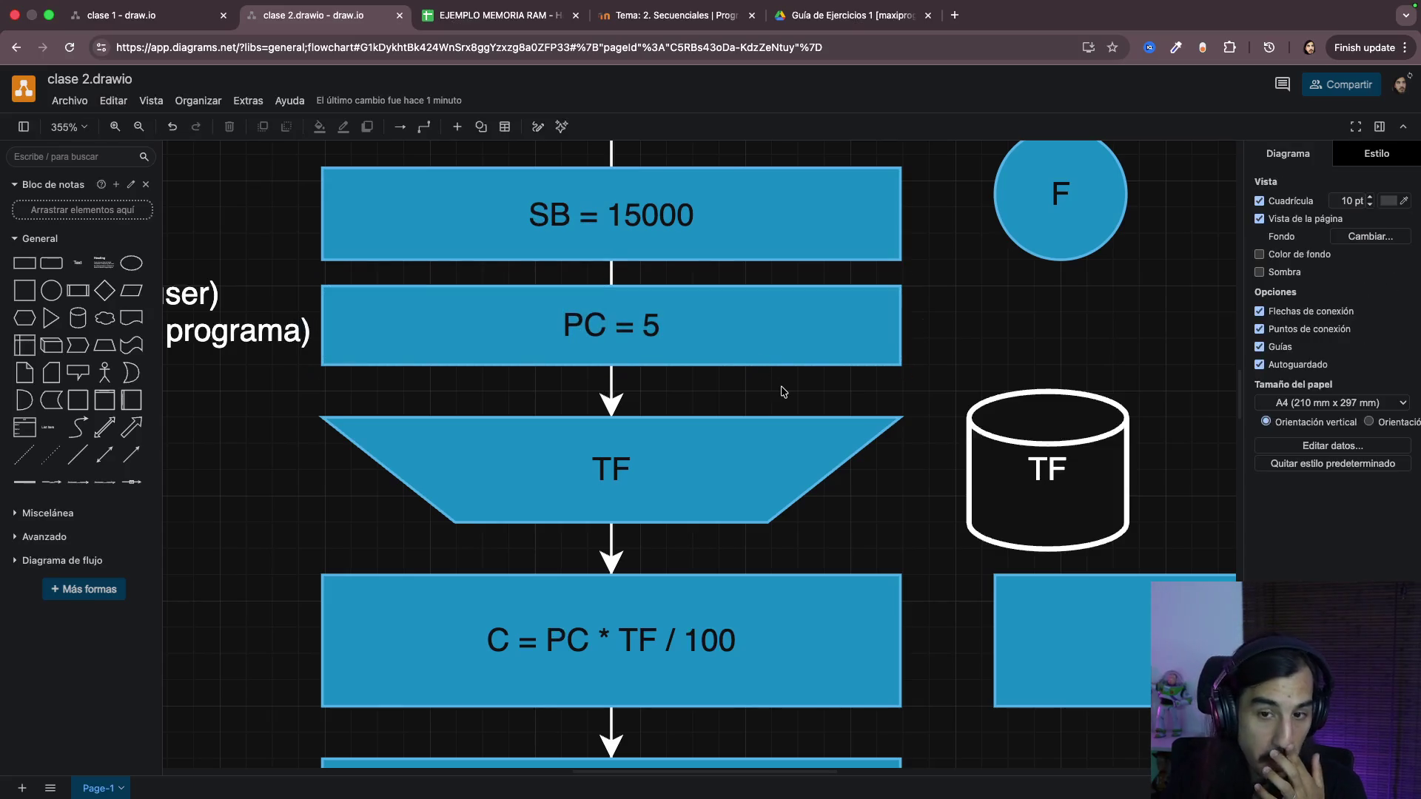
scroll(789, 388, down, 3)
scroll(930, 362, down, 3)
scroll(930, 367, down, 2)
scroll(962, 425, down, 3)
scroll(967, 433, down, 2)
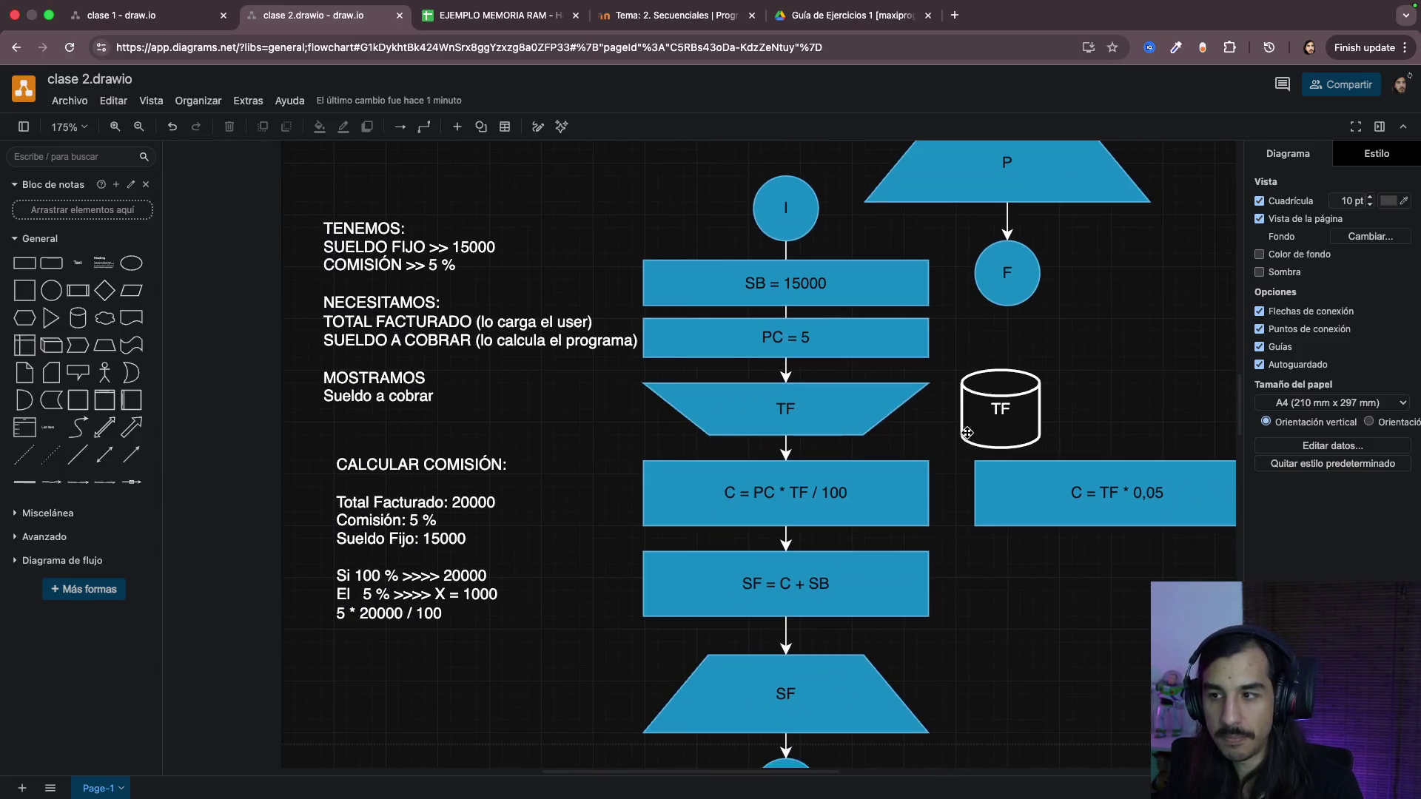
scroll(990, 570, down, 1)
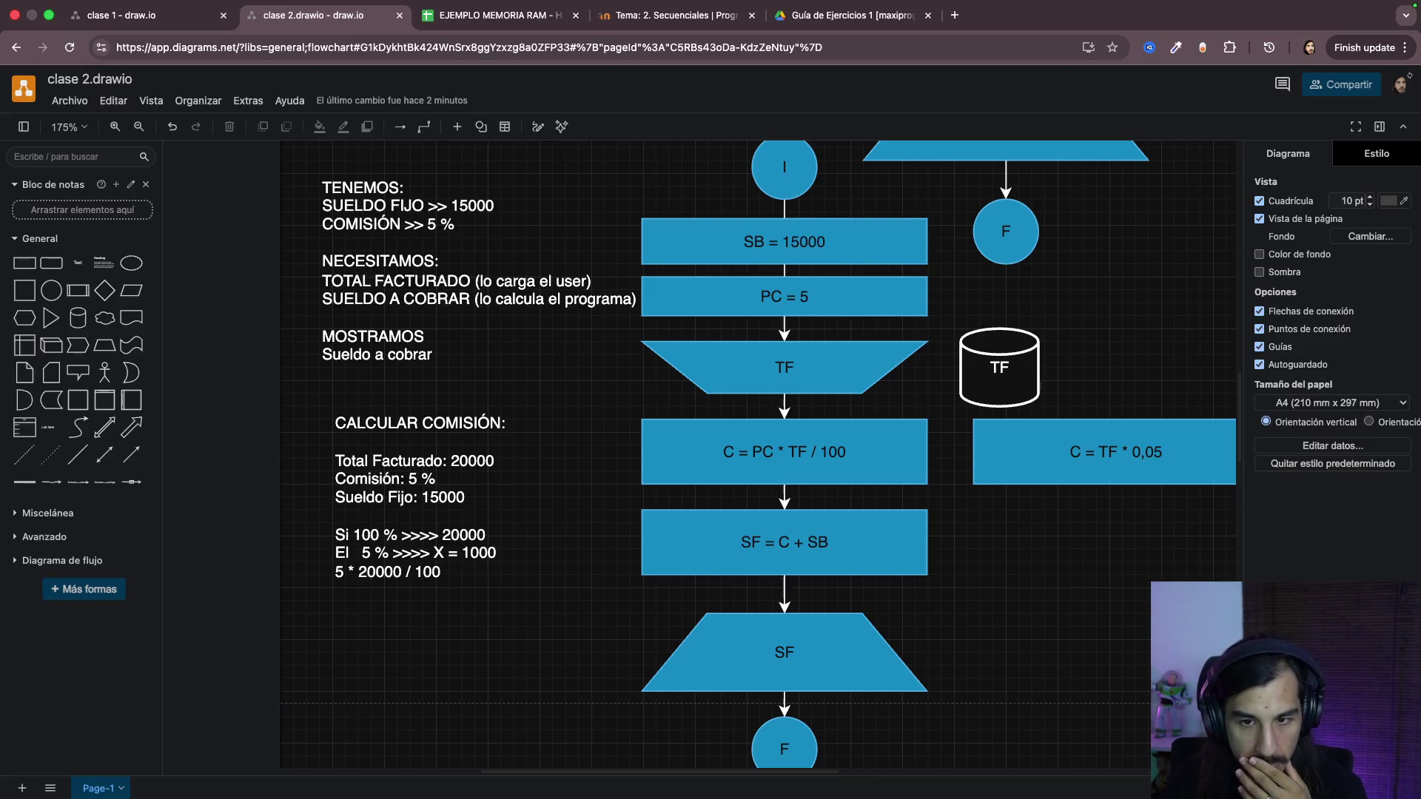
scroll(758, 454, down, 1)
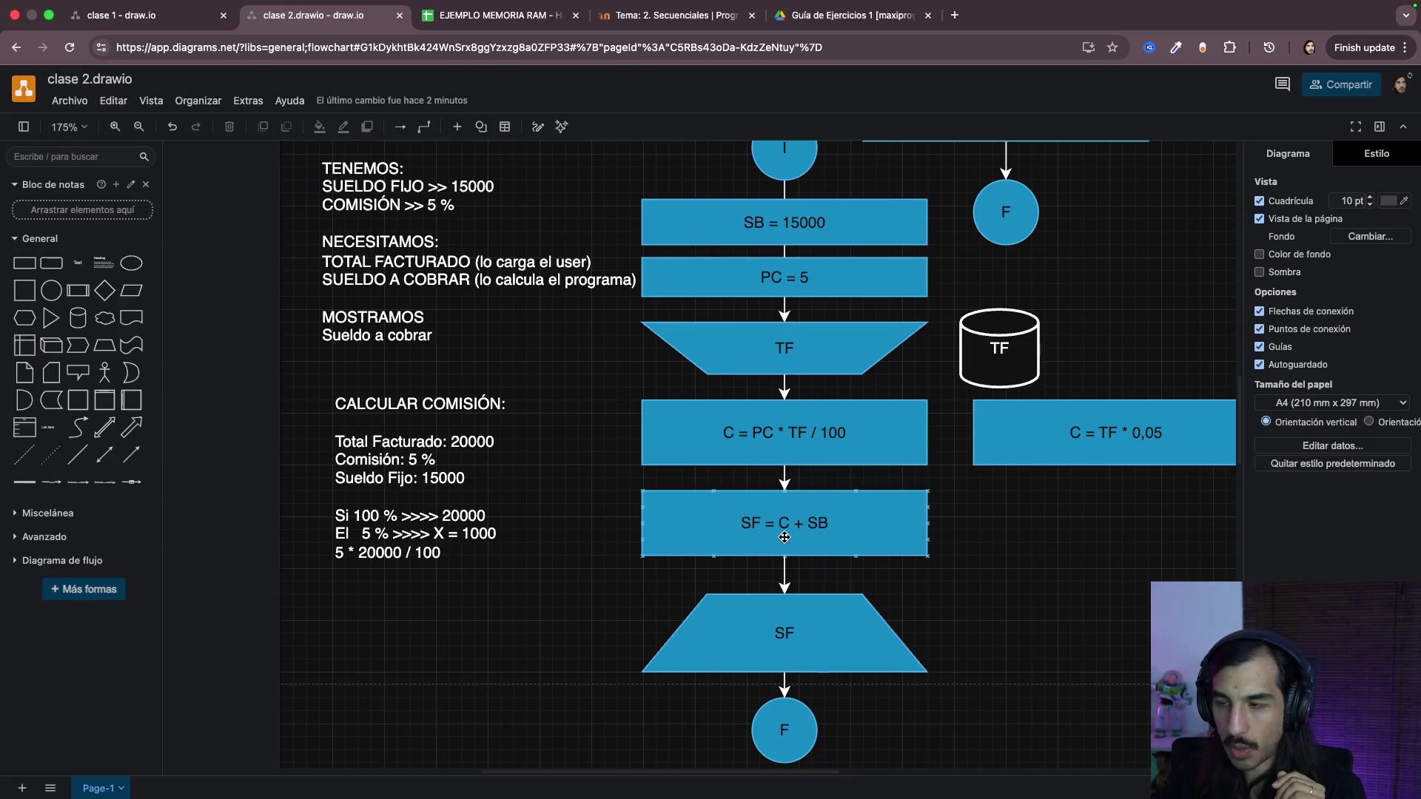
scroll(785, 536, down, 2)
scroll(785, 536, up, 2)
scroll(783, 536, up, 1)
scroll(785, 537, up, 1)
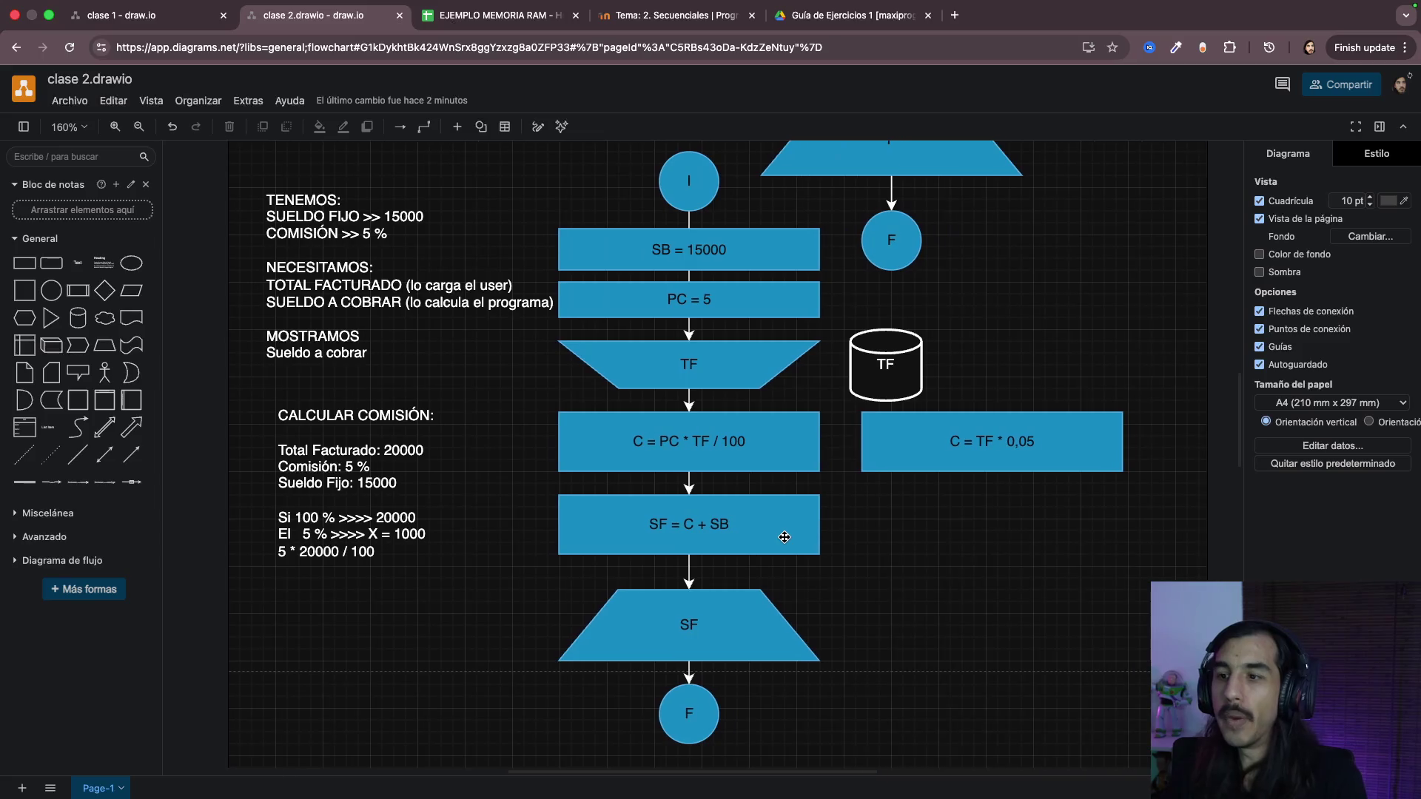
scroll(784, 537, up, 1)
scroll(784, 536, up, 2)
scroll(784, 536, up, 2)
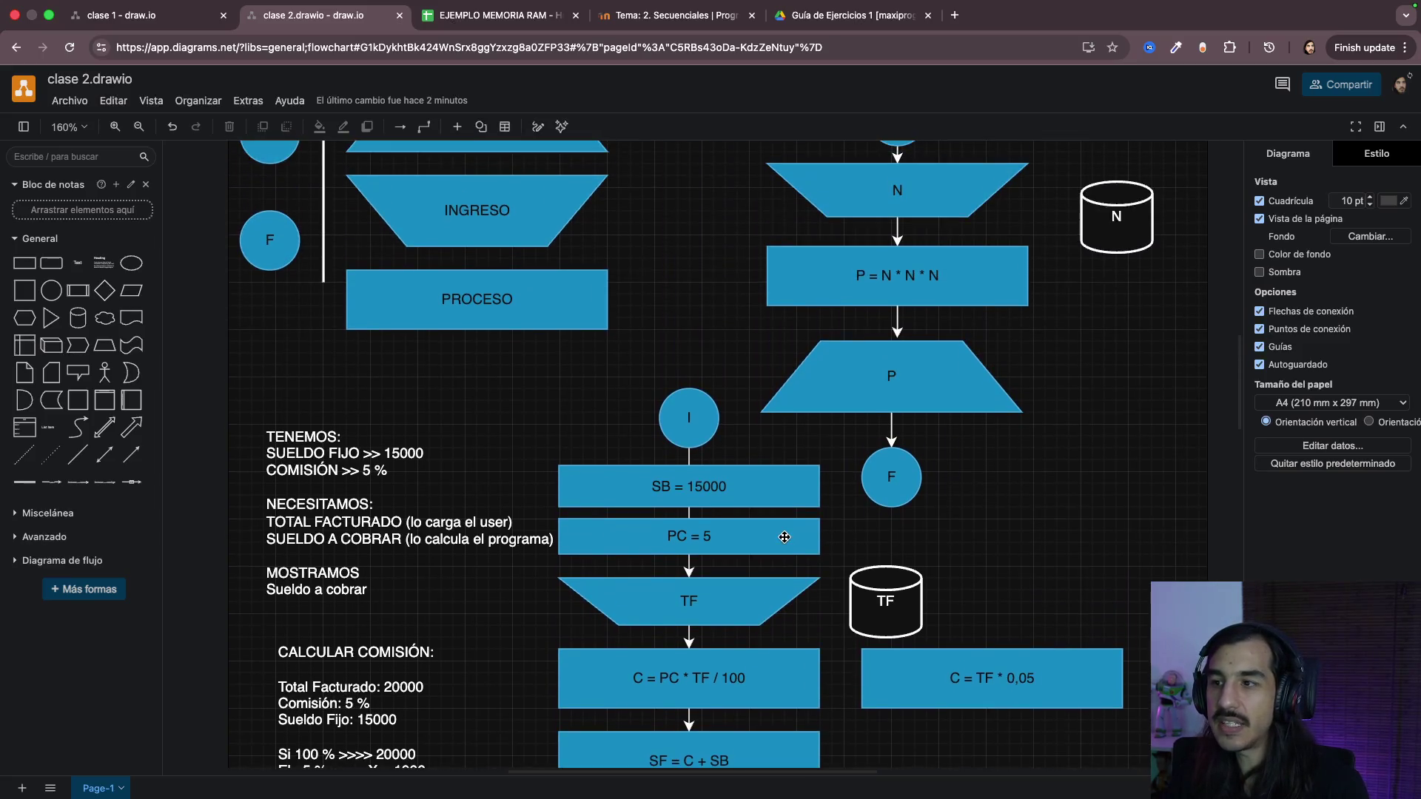
scroll(785, 536, up, 1)
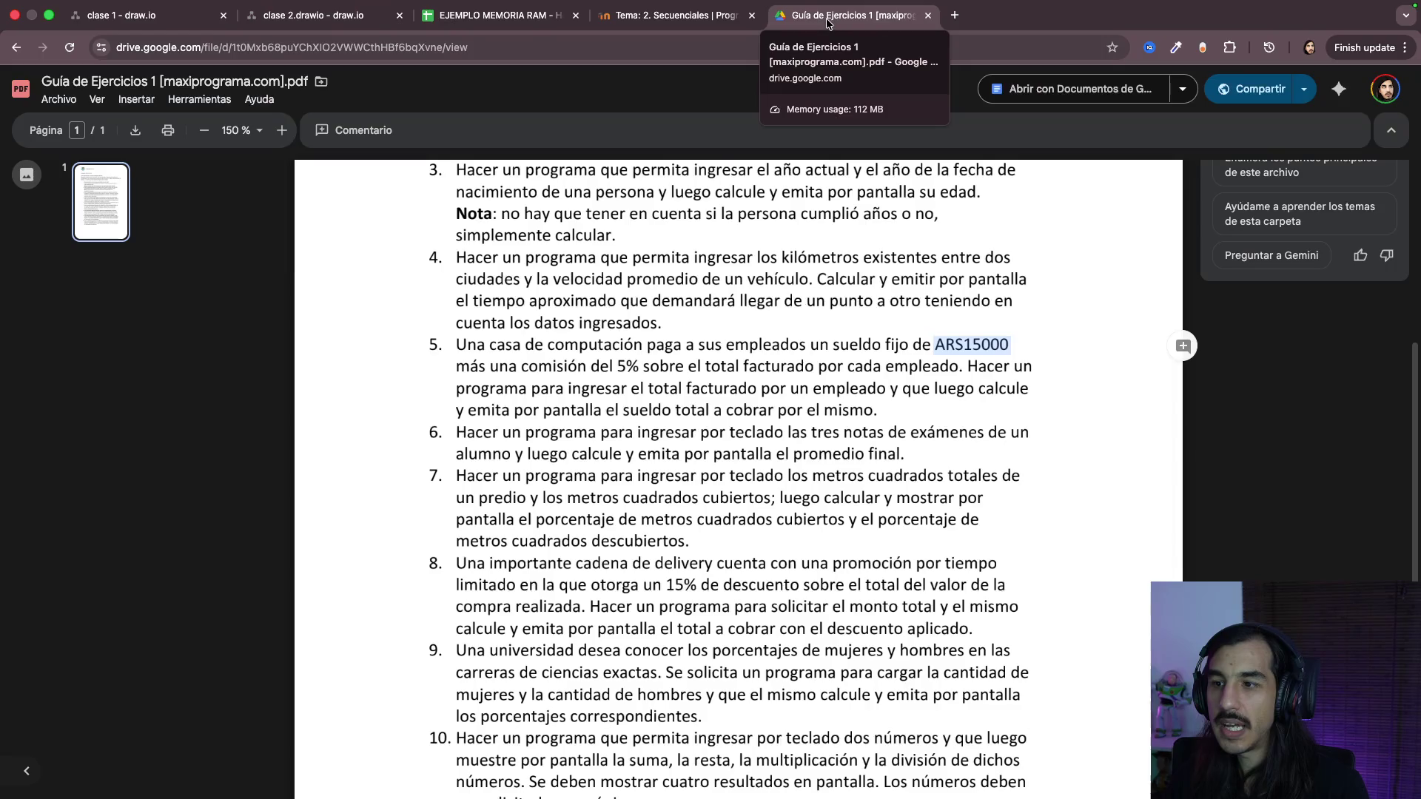
click(854, 16)
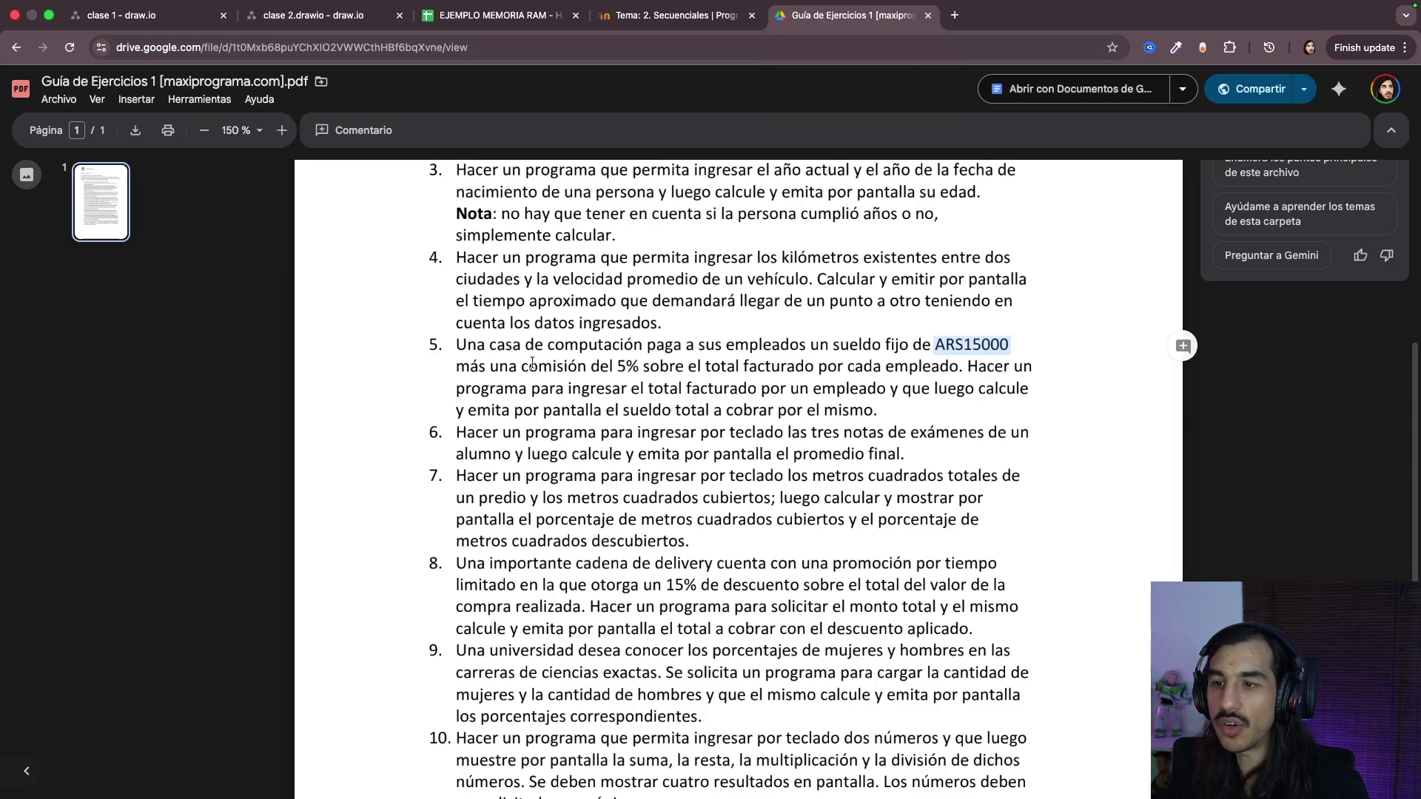
drag(526, 344, 601, 411)
scroll(507, 613, down, 3)
scroll(510, 589, up, 1)
click(661, 18)
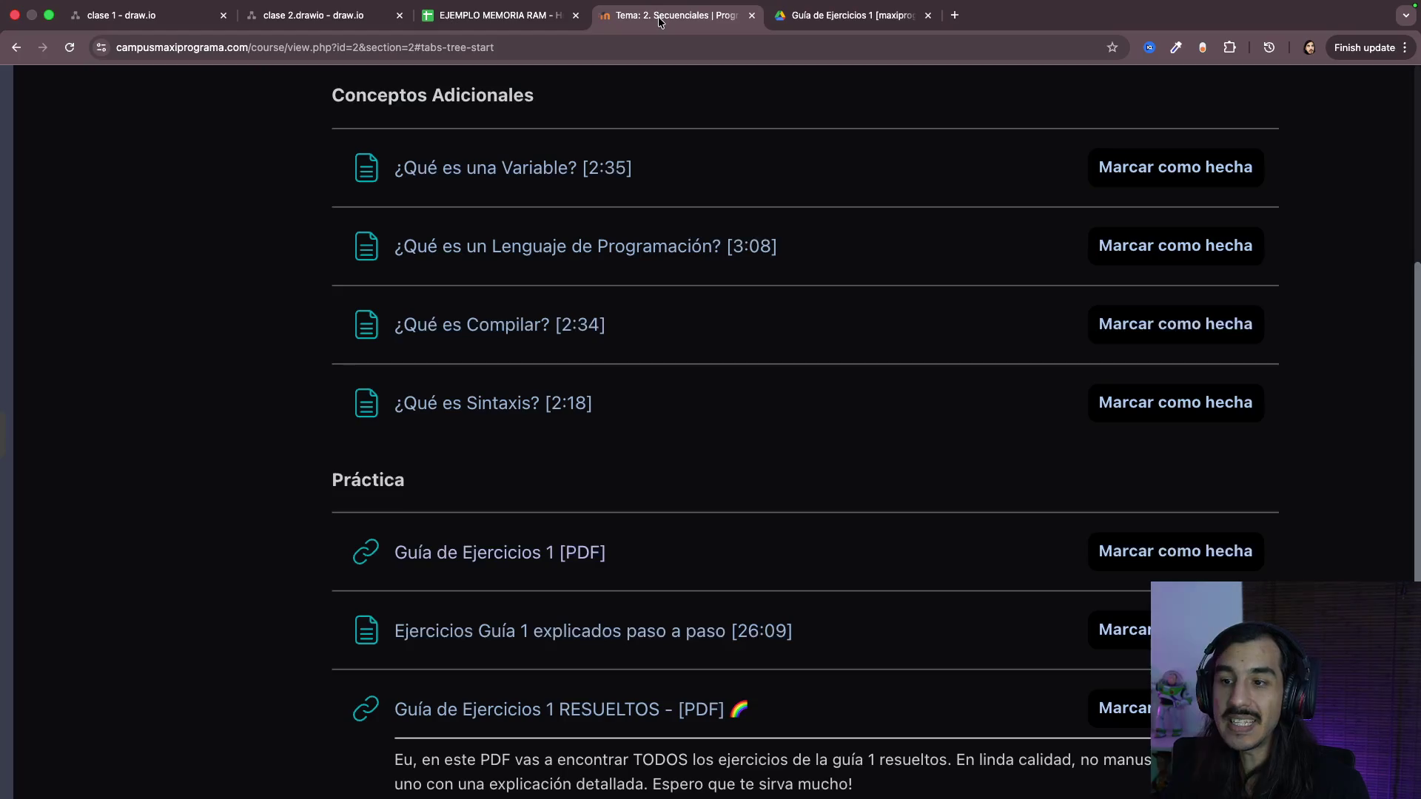
scroll(497, 535, down, 2)
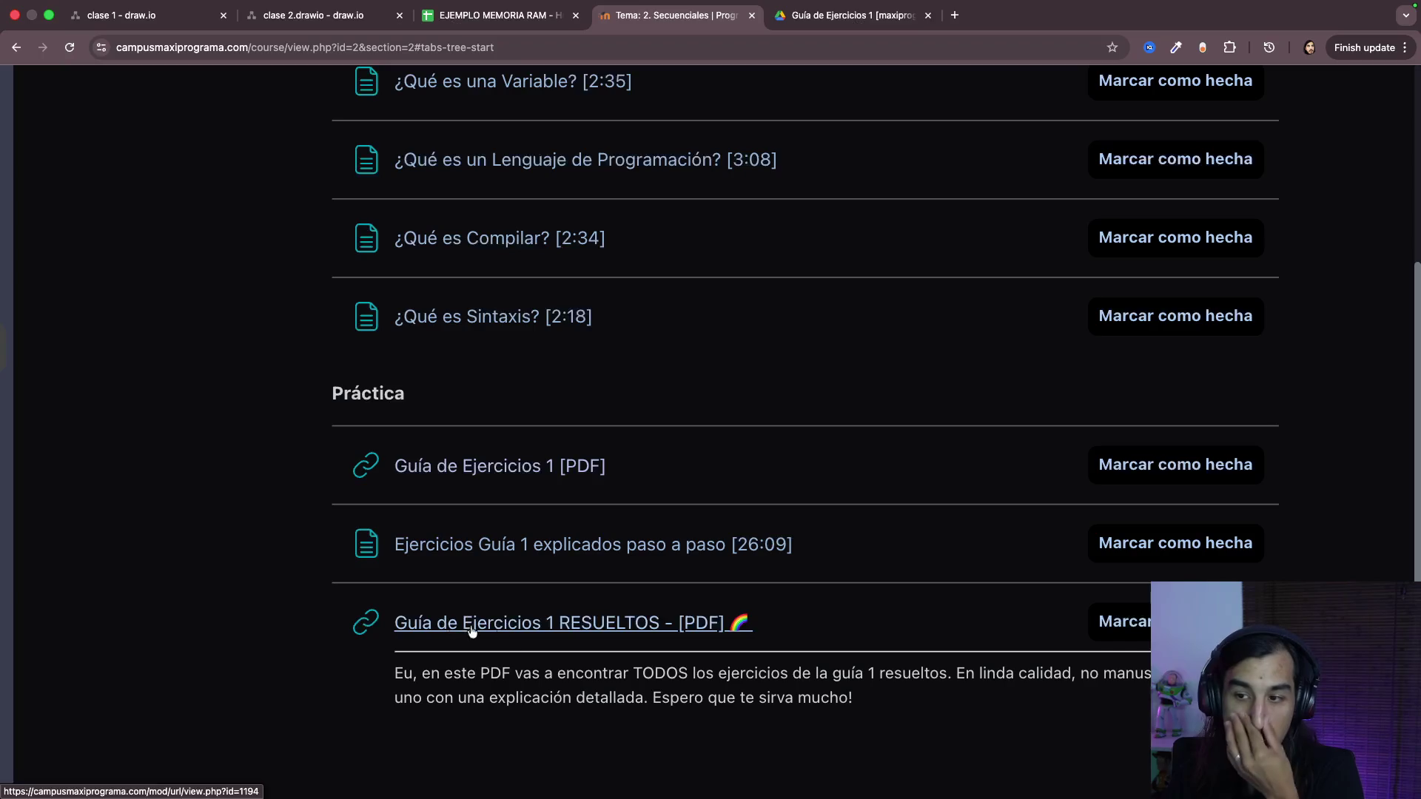
scroll(533, 626, up, 3)
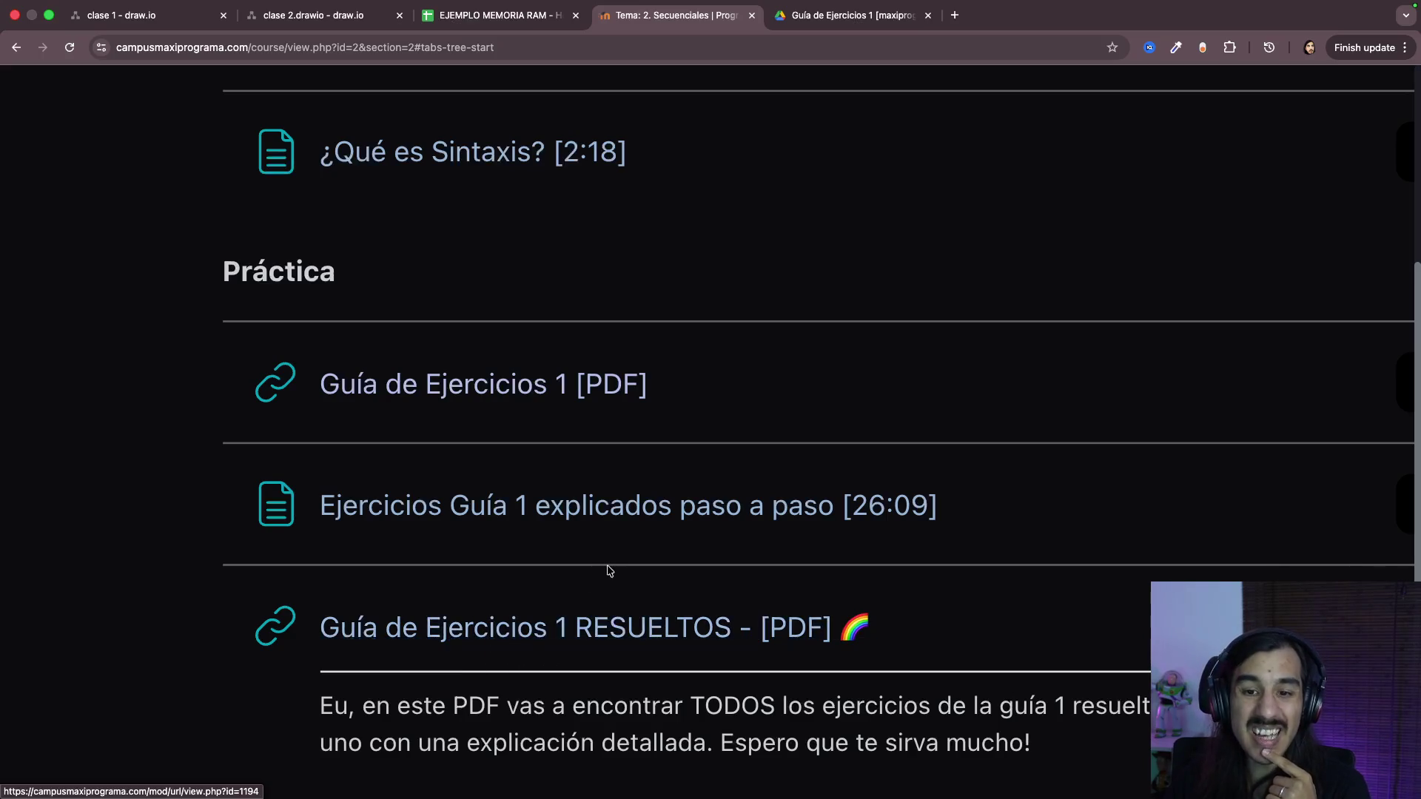
scroll(546, 635, down, 3)
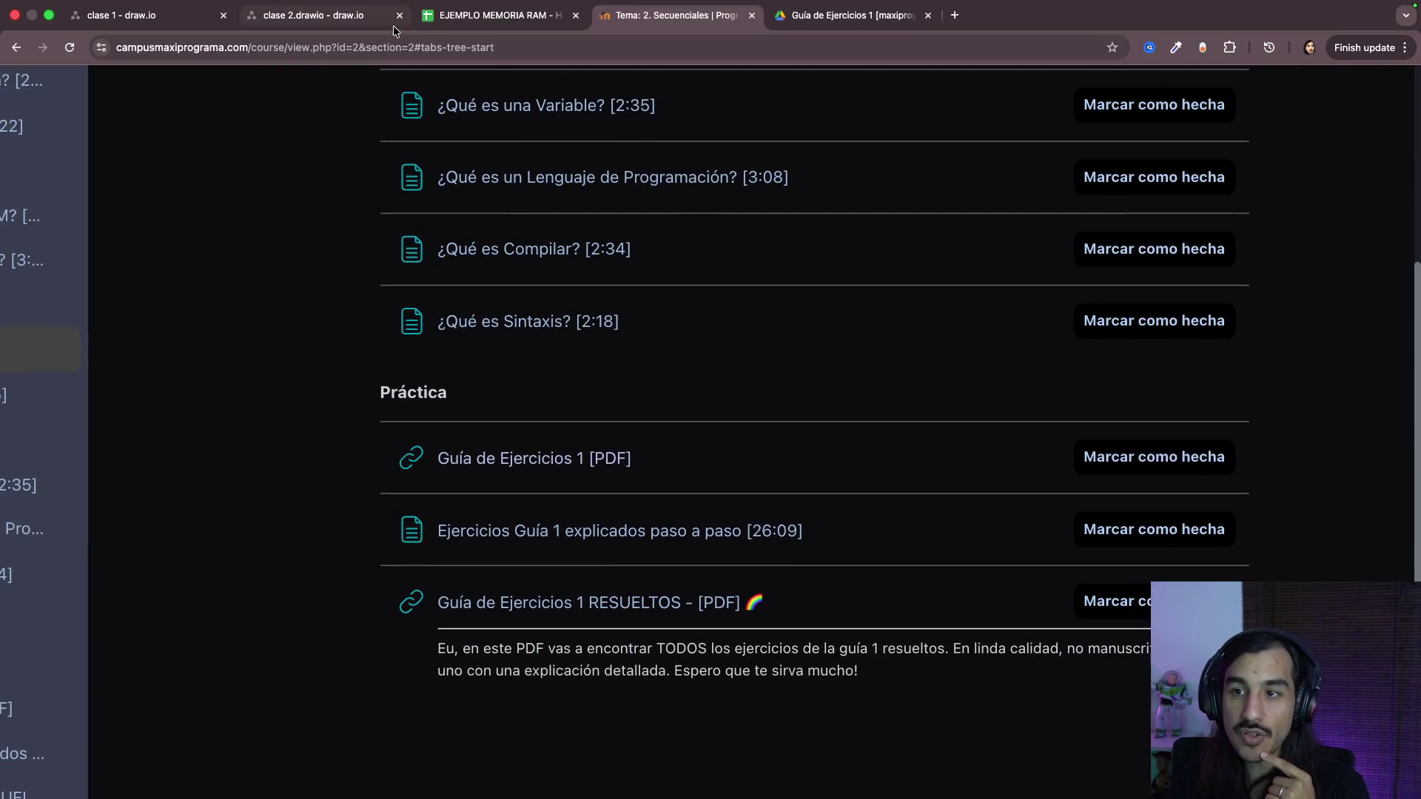
click(322, 18)
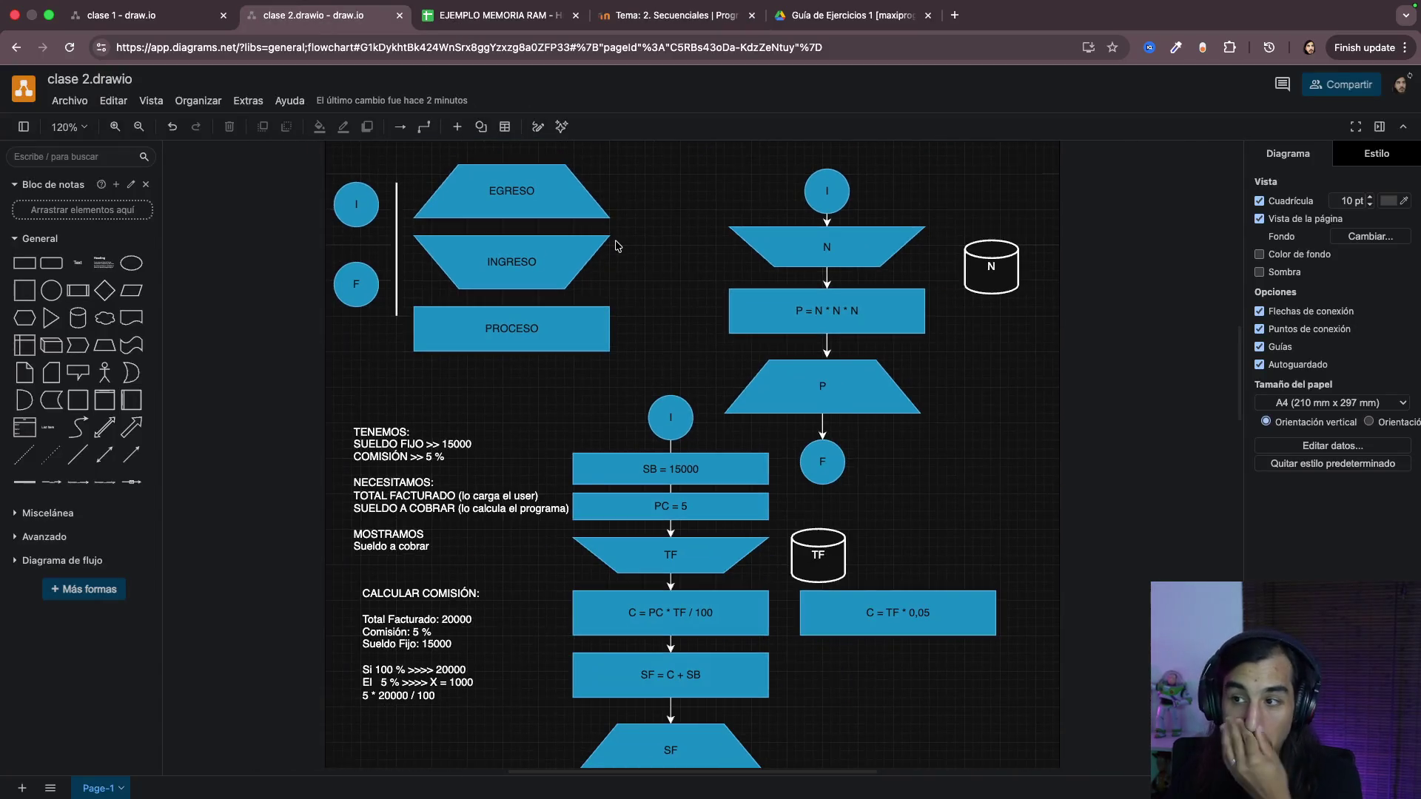
scroll(847, 268, right, 3)
scroll(802, 272, up, 2)
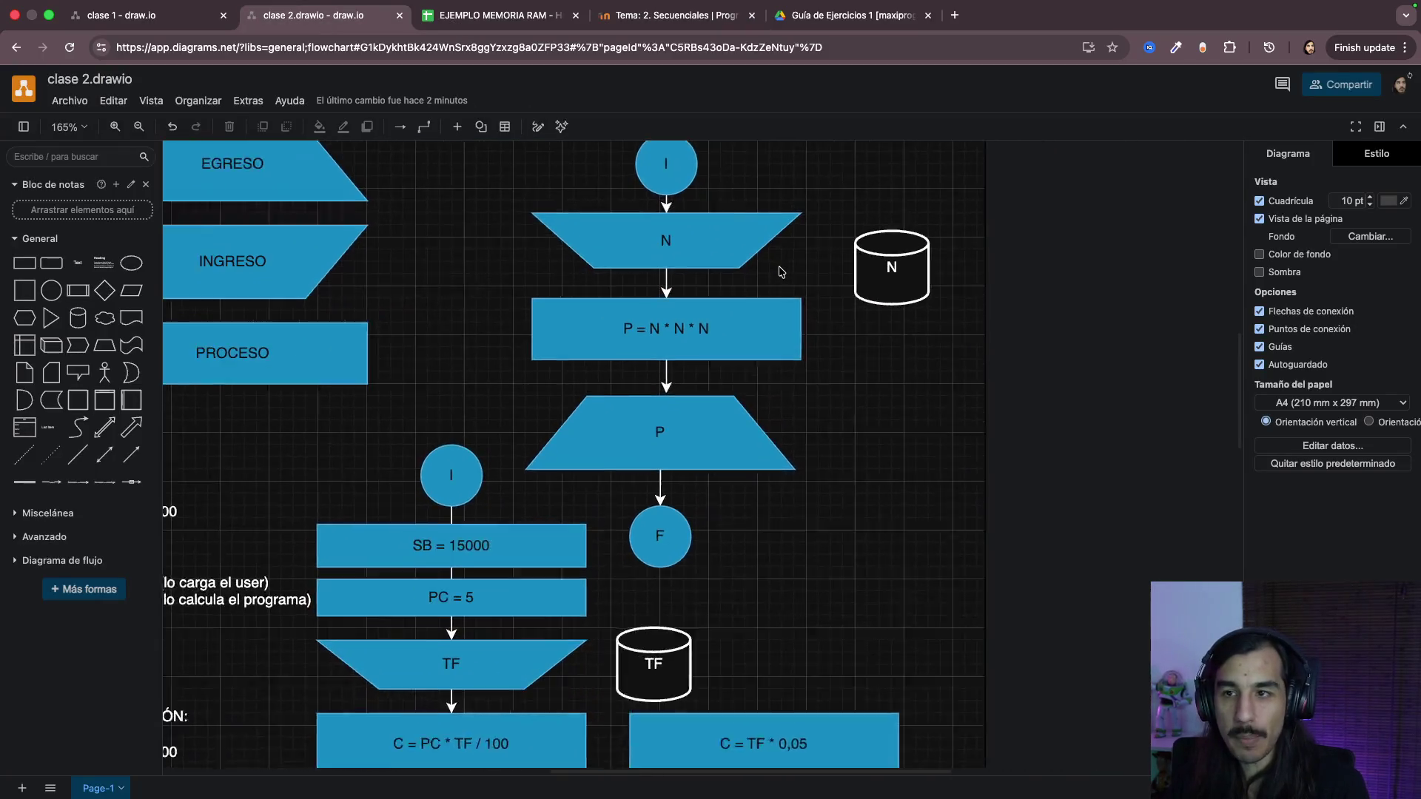
scroll(793, 272, up, 1)
scroll(782, 272, up, 1)
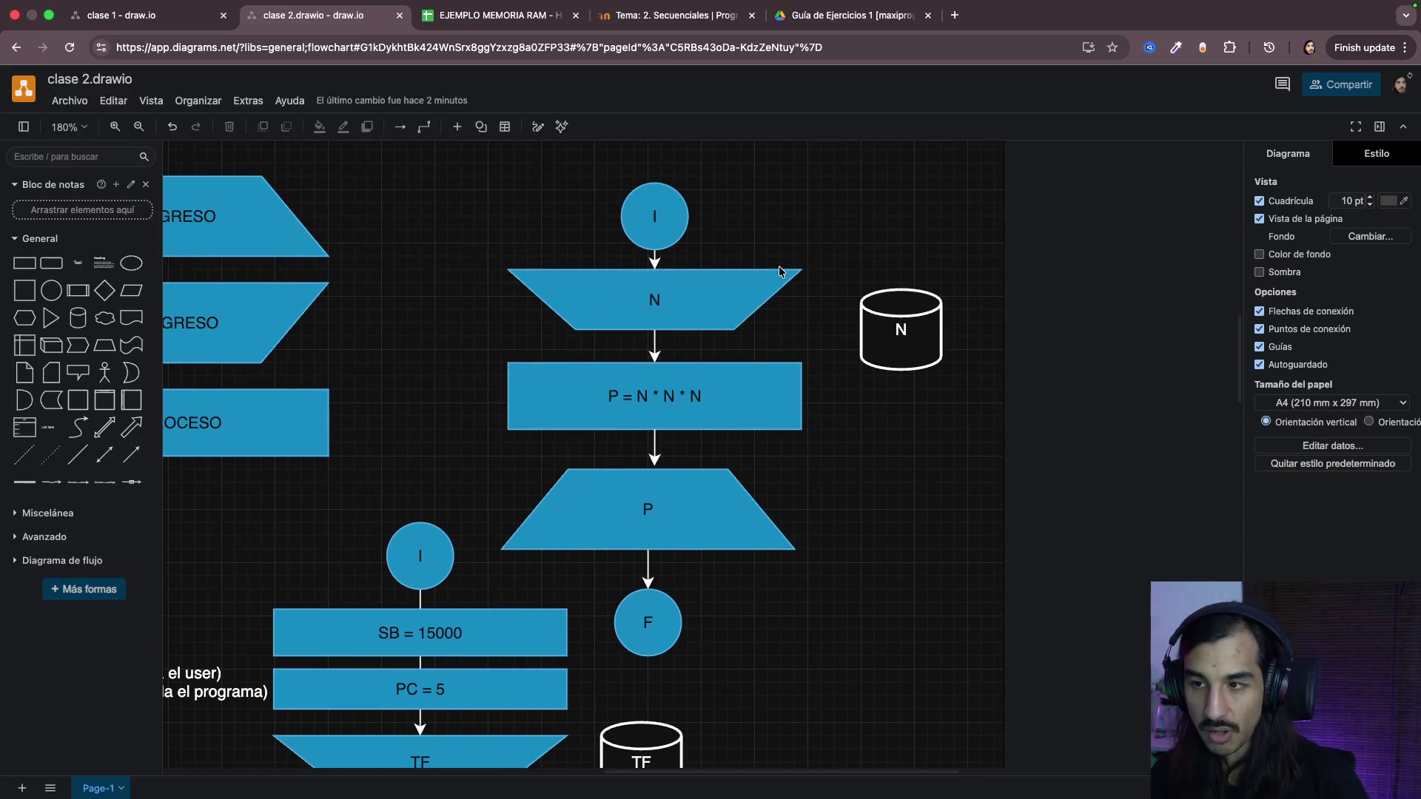
Step: Bring up the Mission Control overview of all desktops and open windows
key(ctrl+Up)
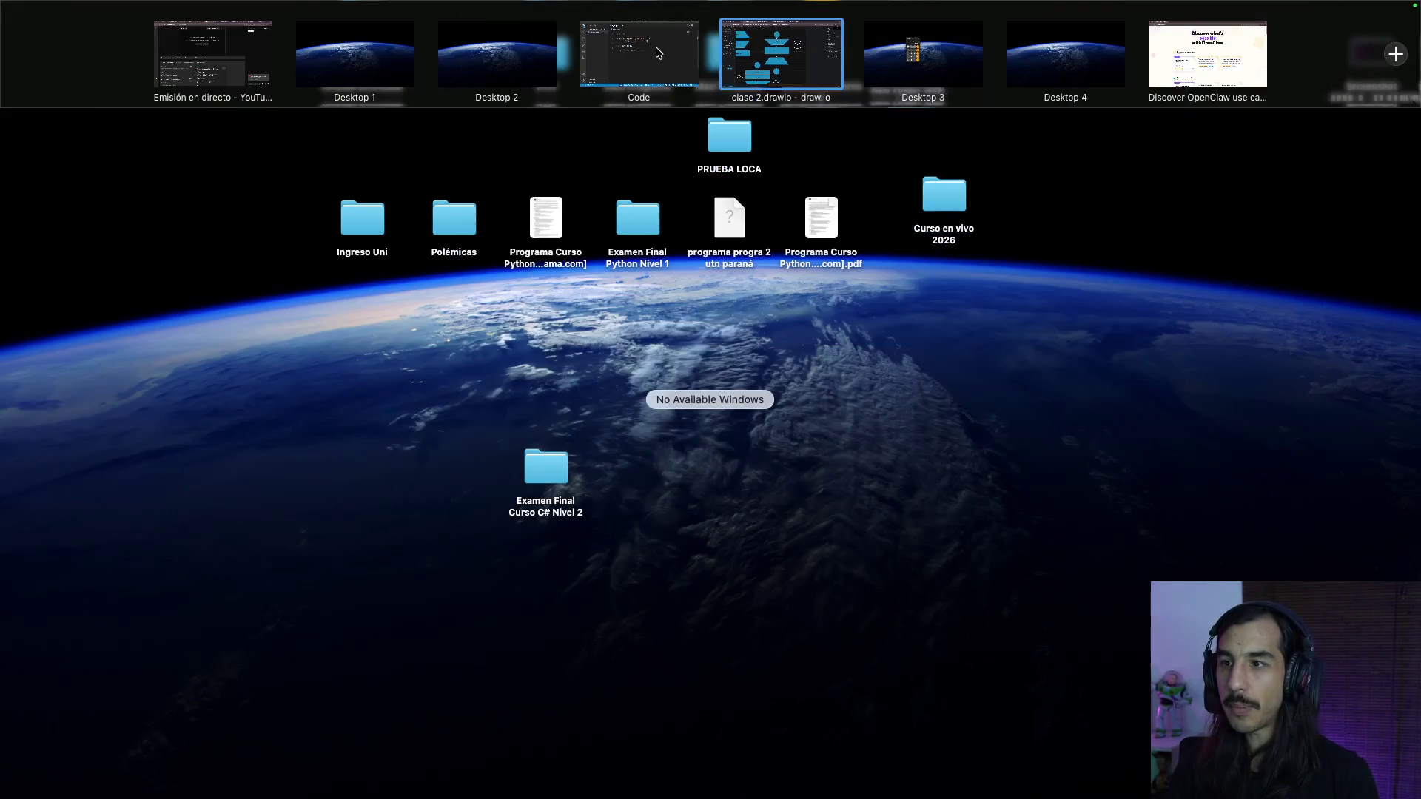
Step: Switch to VS Code and delete the old sum program from lines 2–9 of ejemplo.py
click(638, 52)
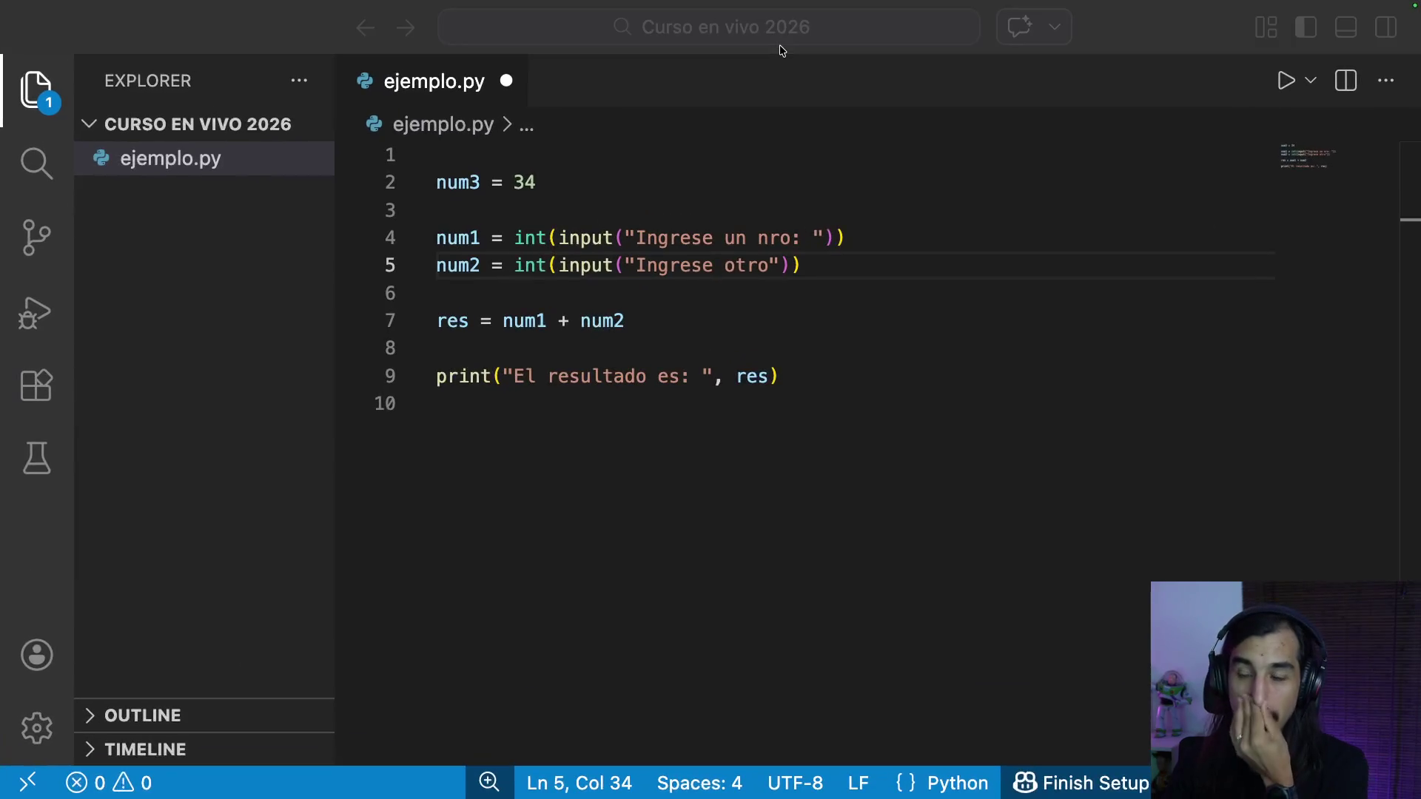
click(838, 353)
mouse_move(816, 380)
mouse_down()
mouse_move(366, 211)
mouse_move(349, 187)
mouse_up()
key(BackSpace)
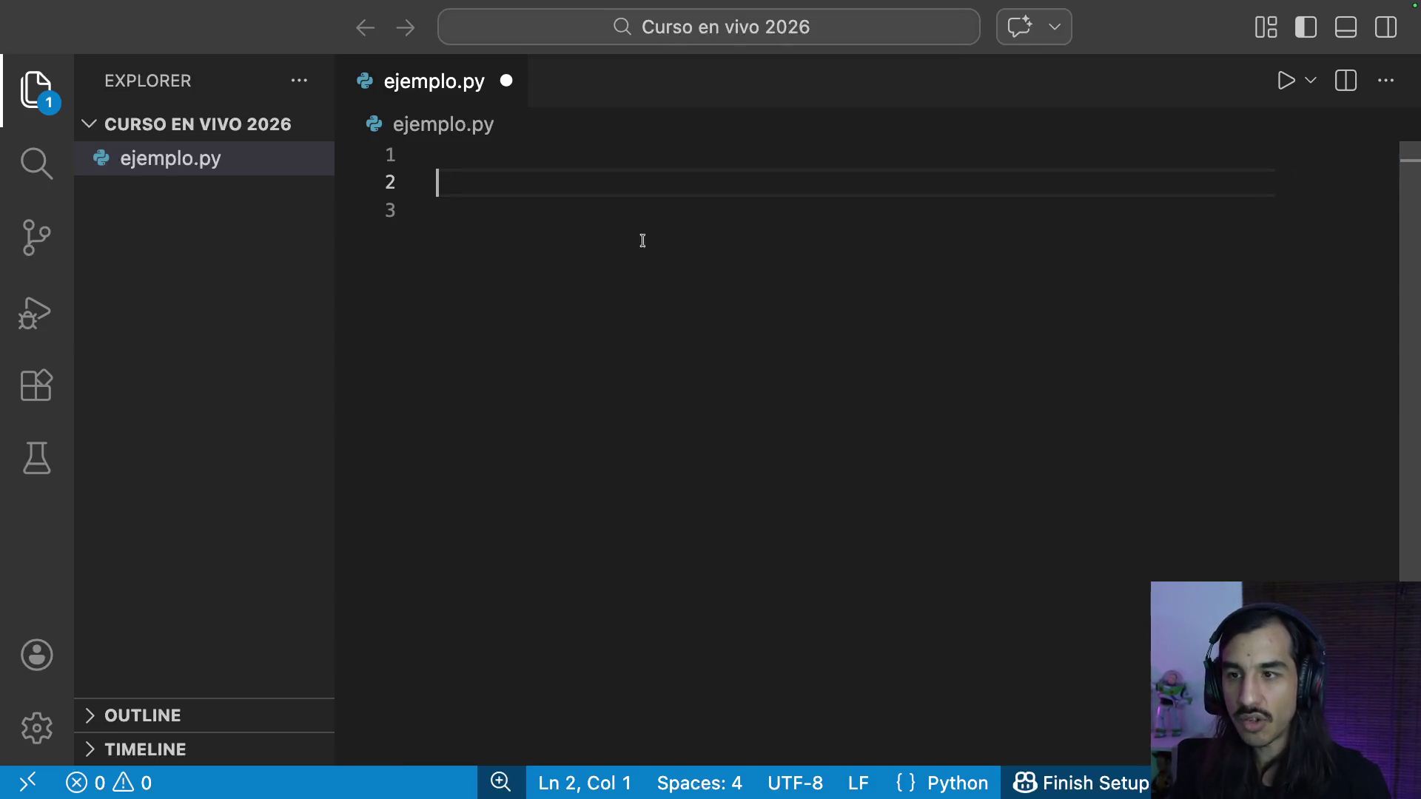
Step: Leave a few blank lines in ejemplo.py and return to the draw.io desktop
key(Return)
key(Return)
key(Down)
key(Up)
key(Up)
key(Up)
key(Return)
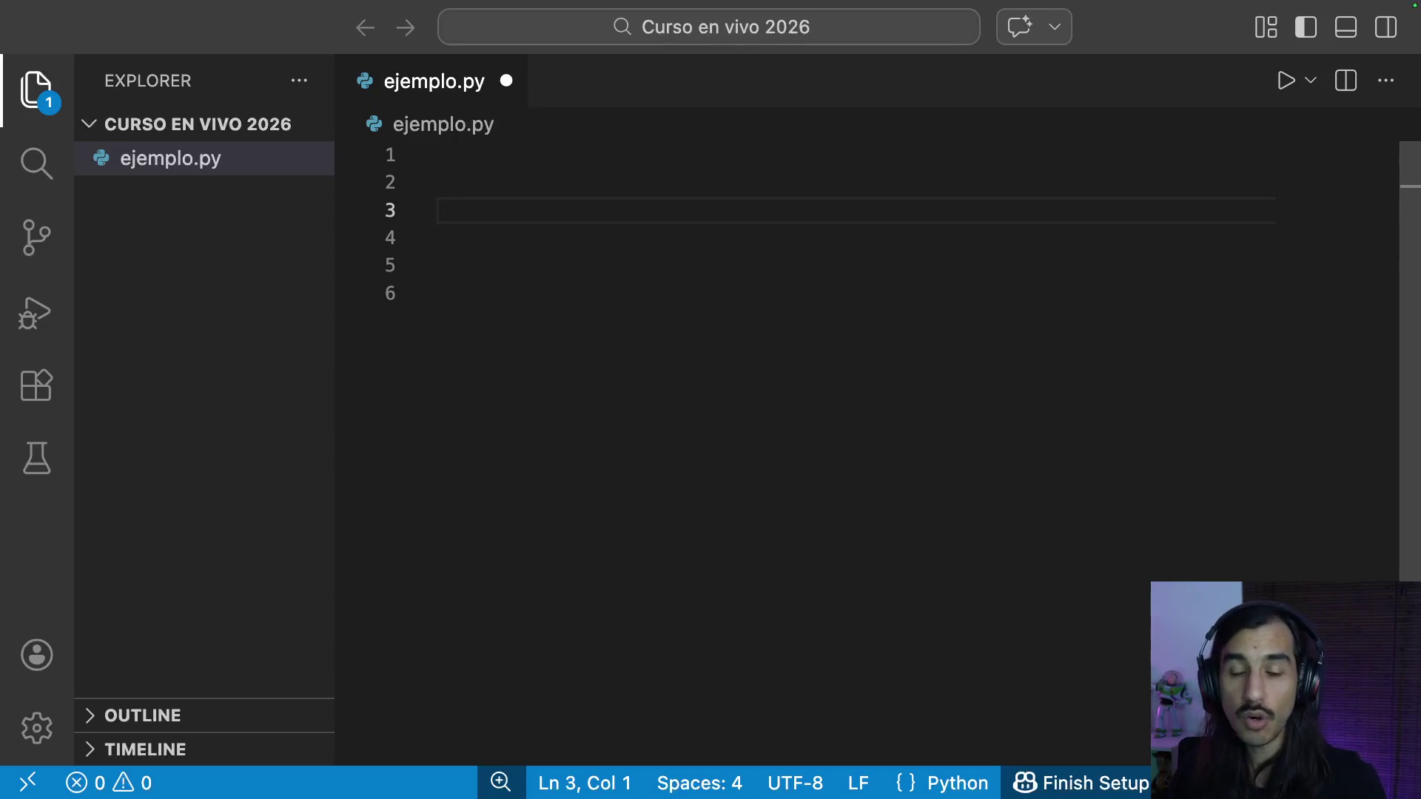
key(ctrl+Right)
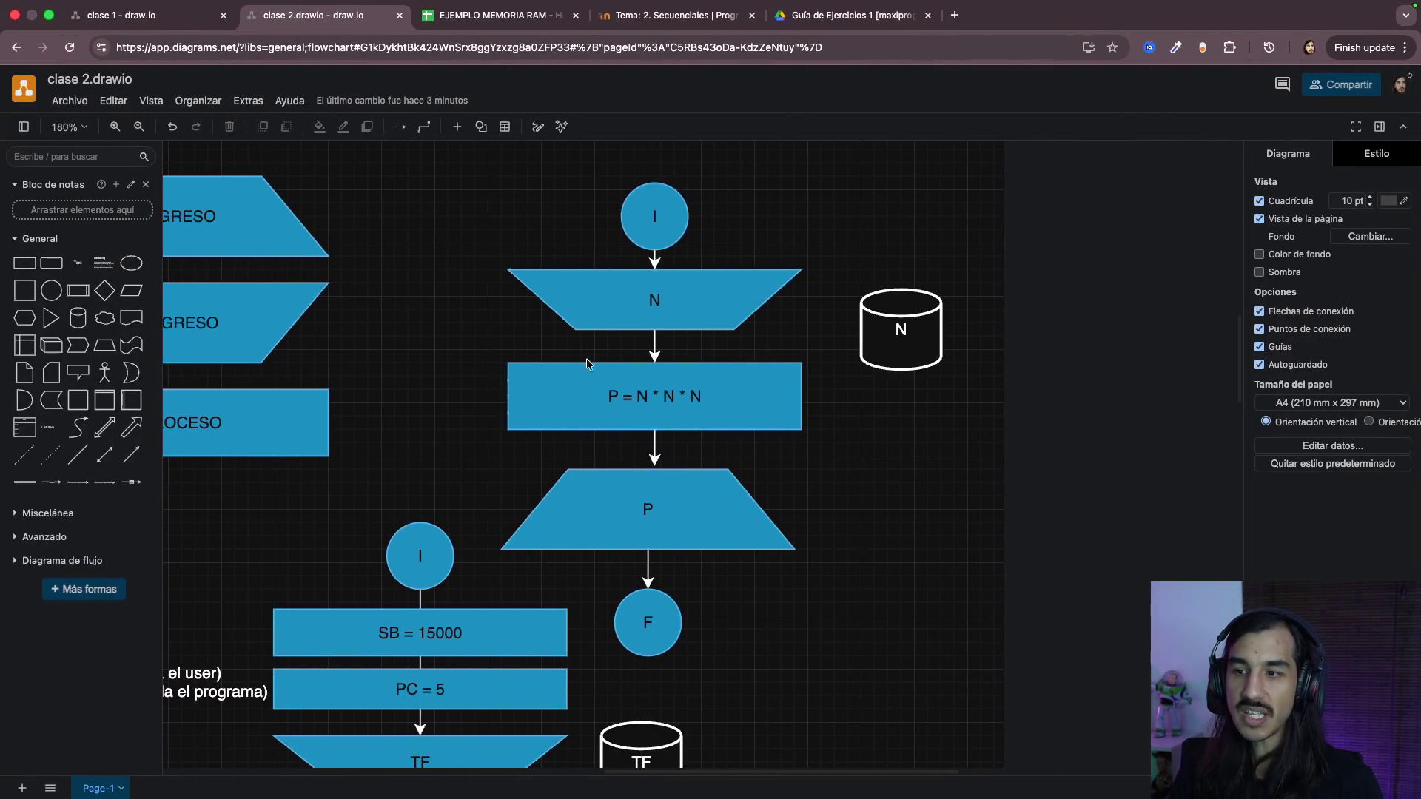
scroll(609, 388, up, 5)
scroll(704, 388, down, 2)
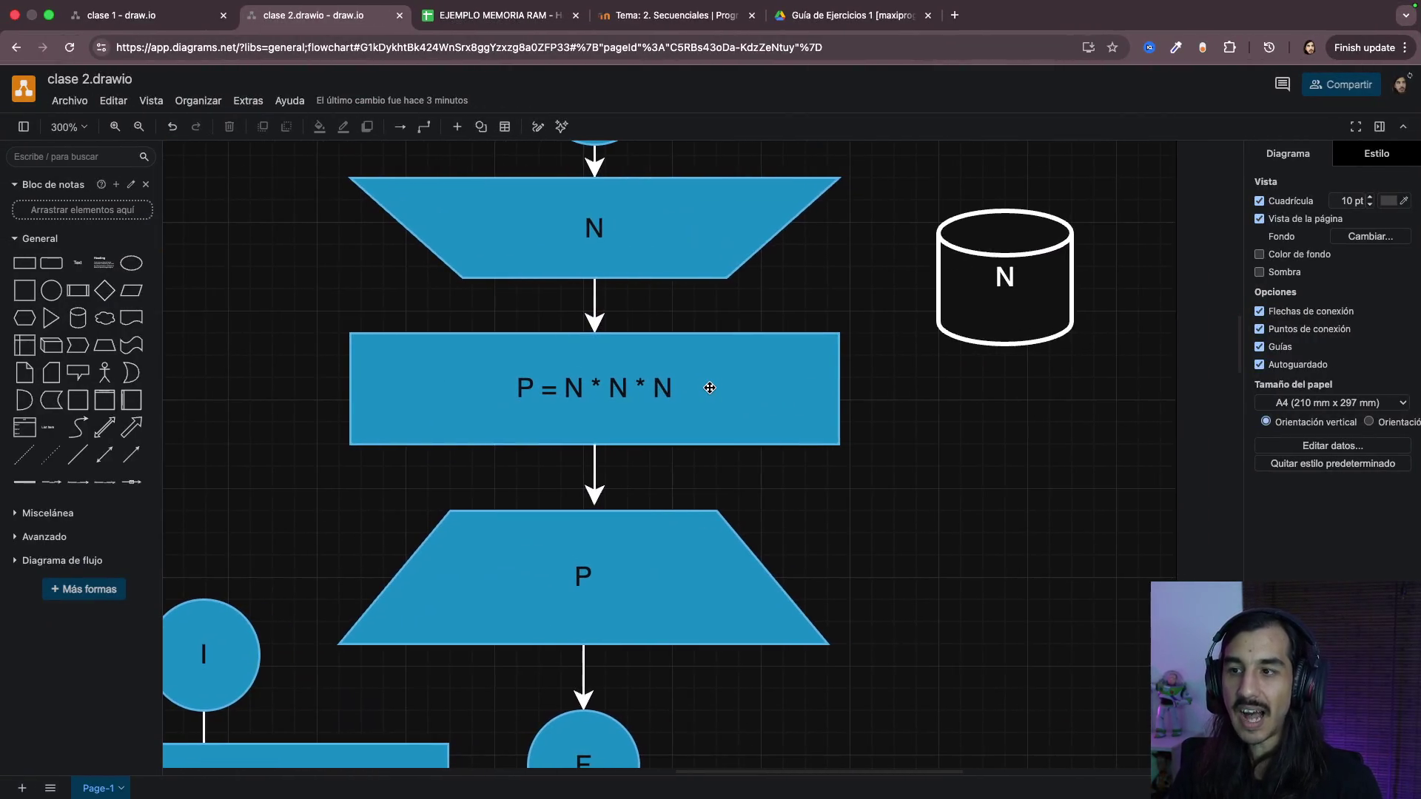
scroll(710, 387, up, 2)
Step: Review the P = N * N * N box and P output trapezoid, then return to line 2 of ejemplo.py
click(619, 273)
click(596, 441)
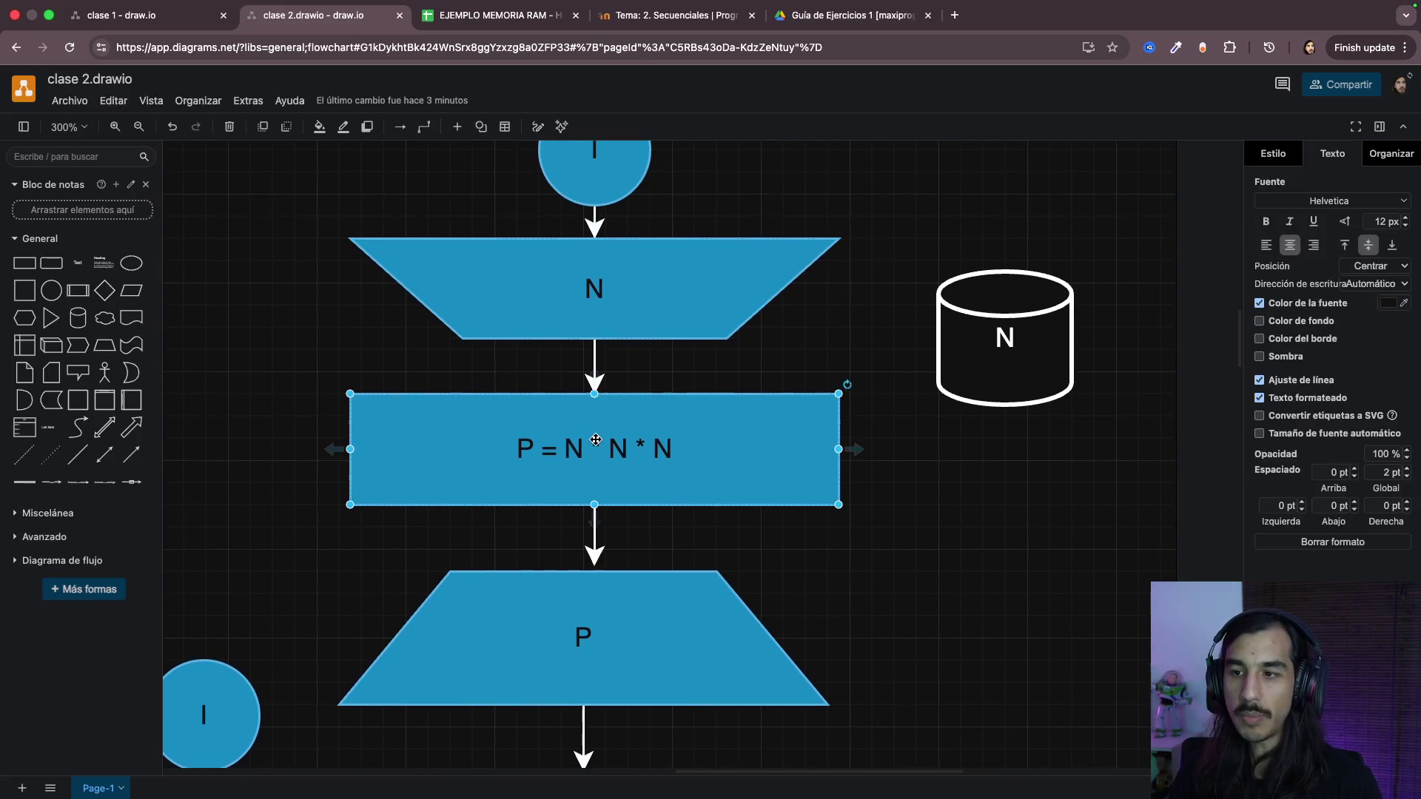
click(577, 638)
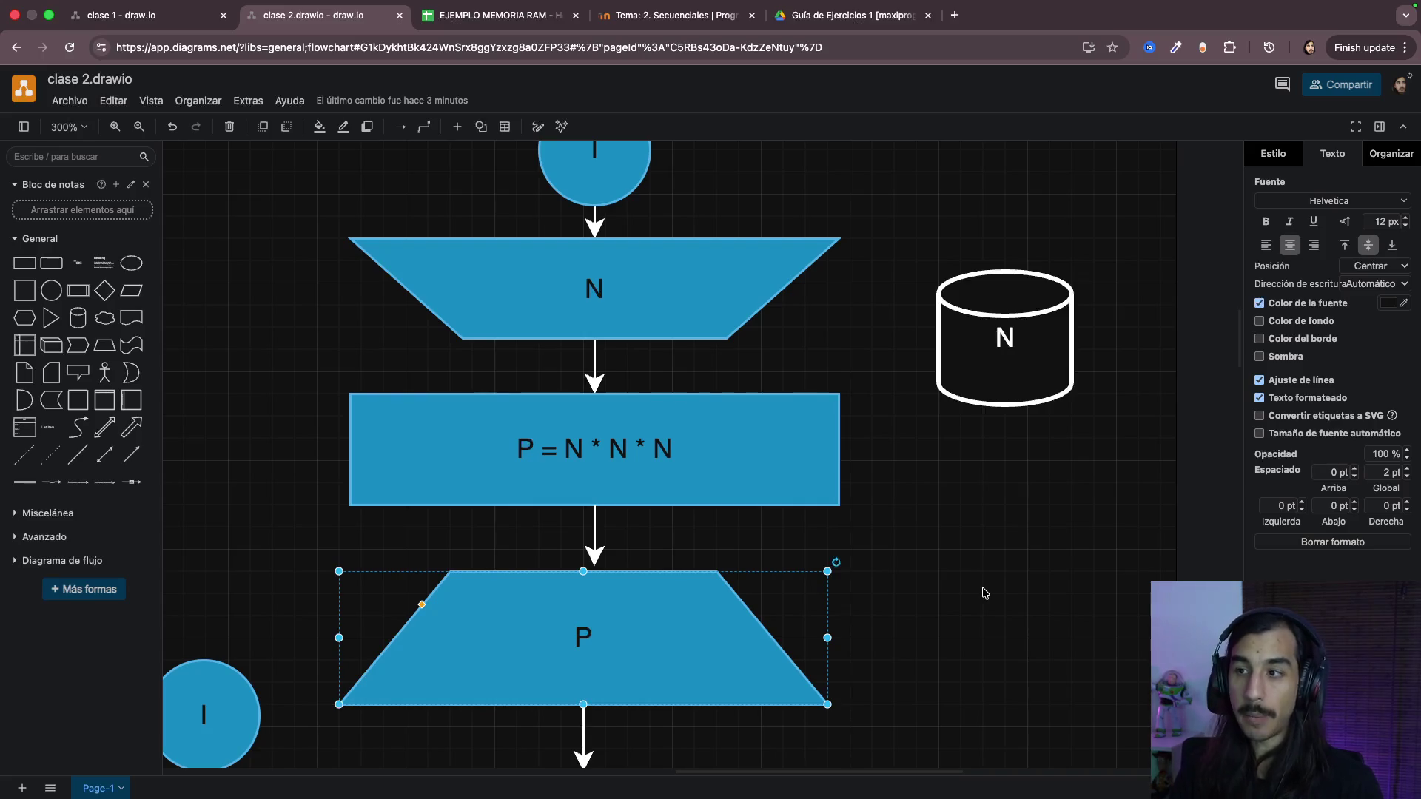
key(ctrl+Right)
click(497, 179)
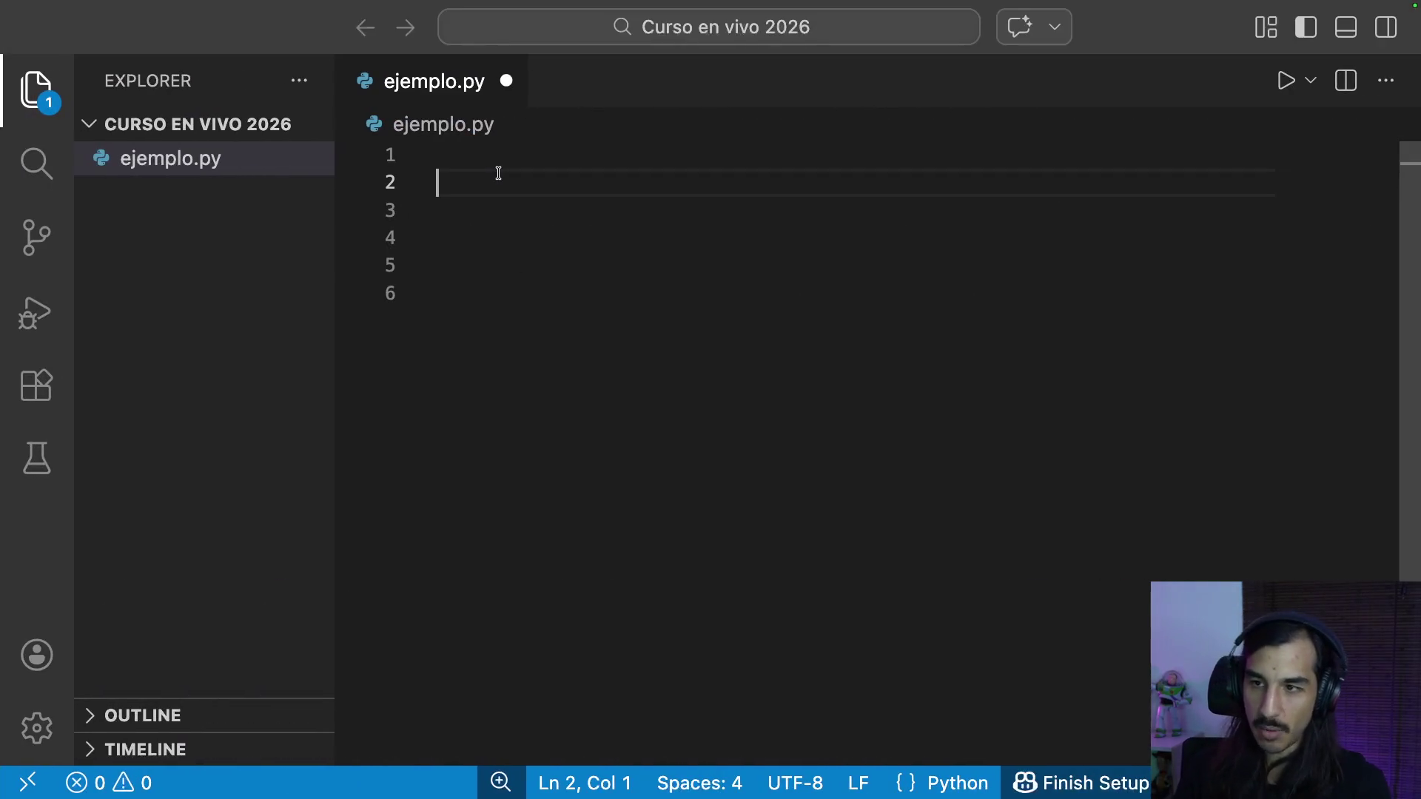
text(N = 3)
Step: Write N = 3, P = N * N * N and print("La potencia es: ", P) in ejemplo.py
key(Return)
key(Return)
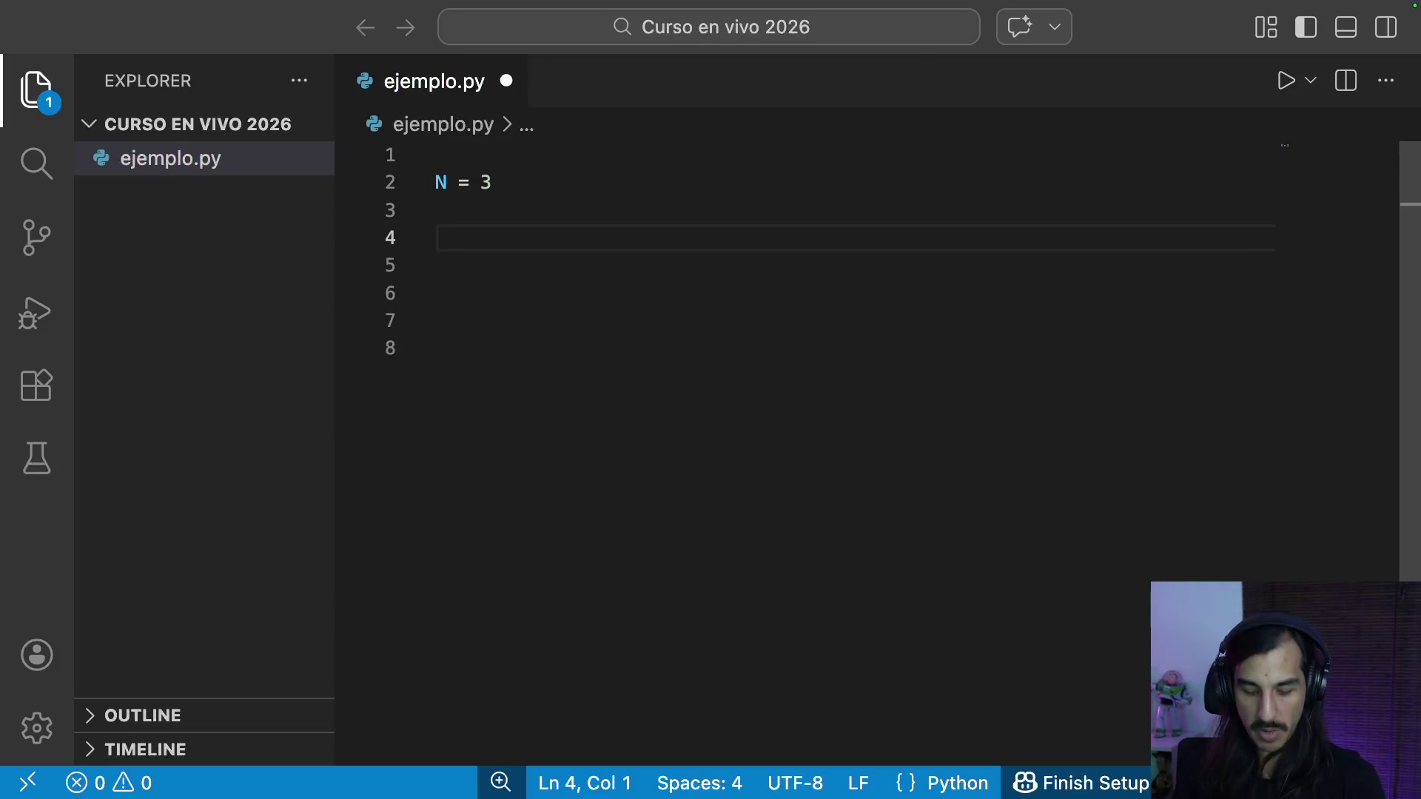
text(P = N * N * N)
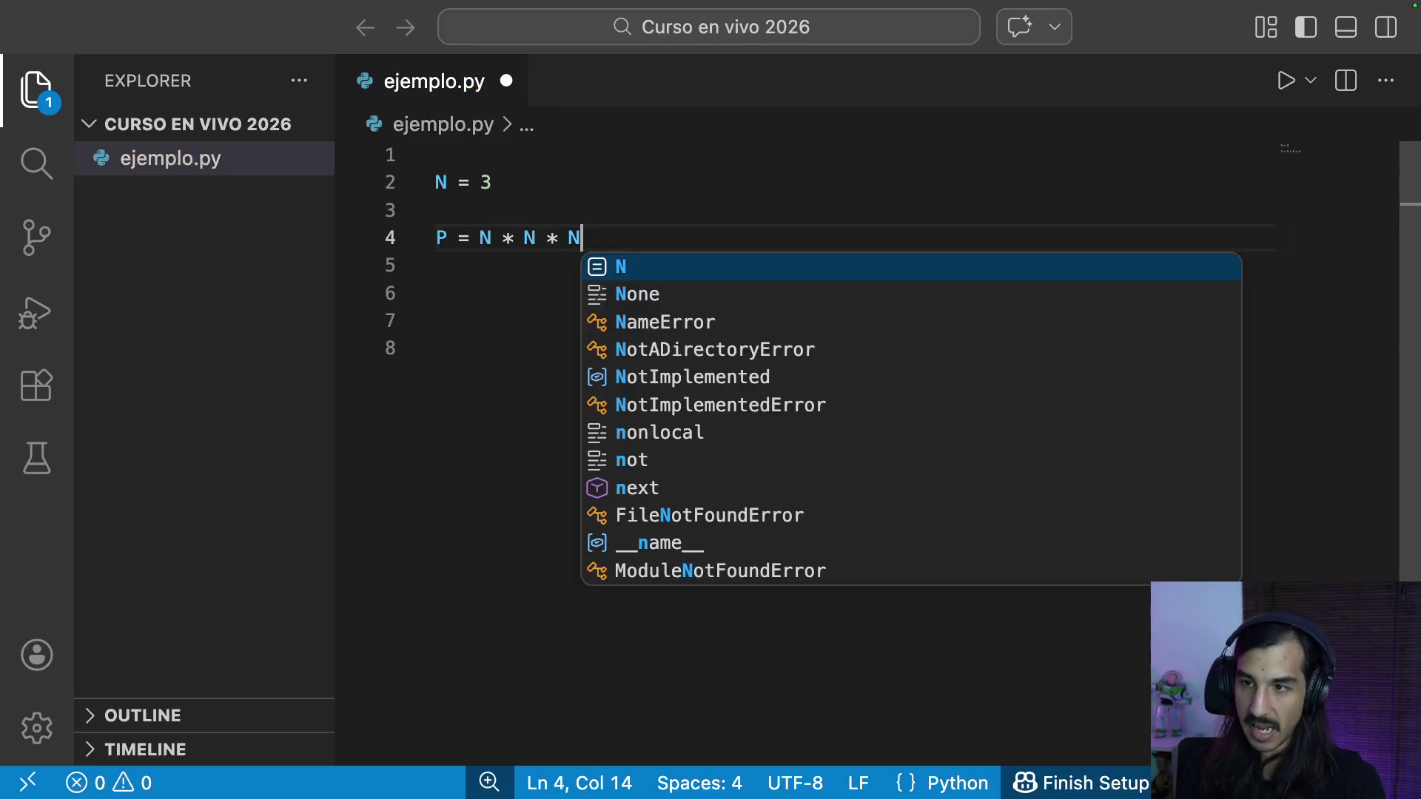
key(Return)
key(Return)
text(int )
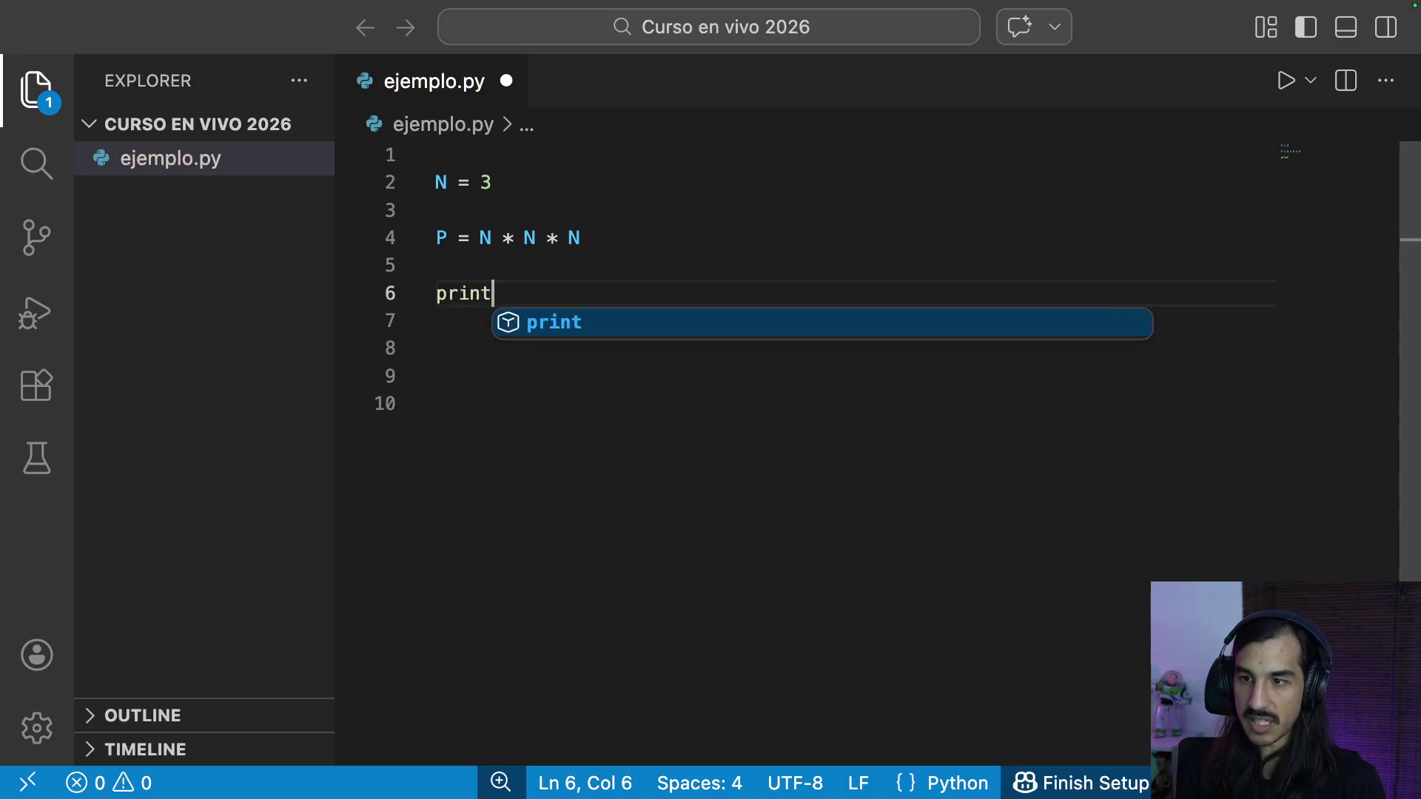
text(())
key(Left)
text("La potencia es: ")
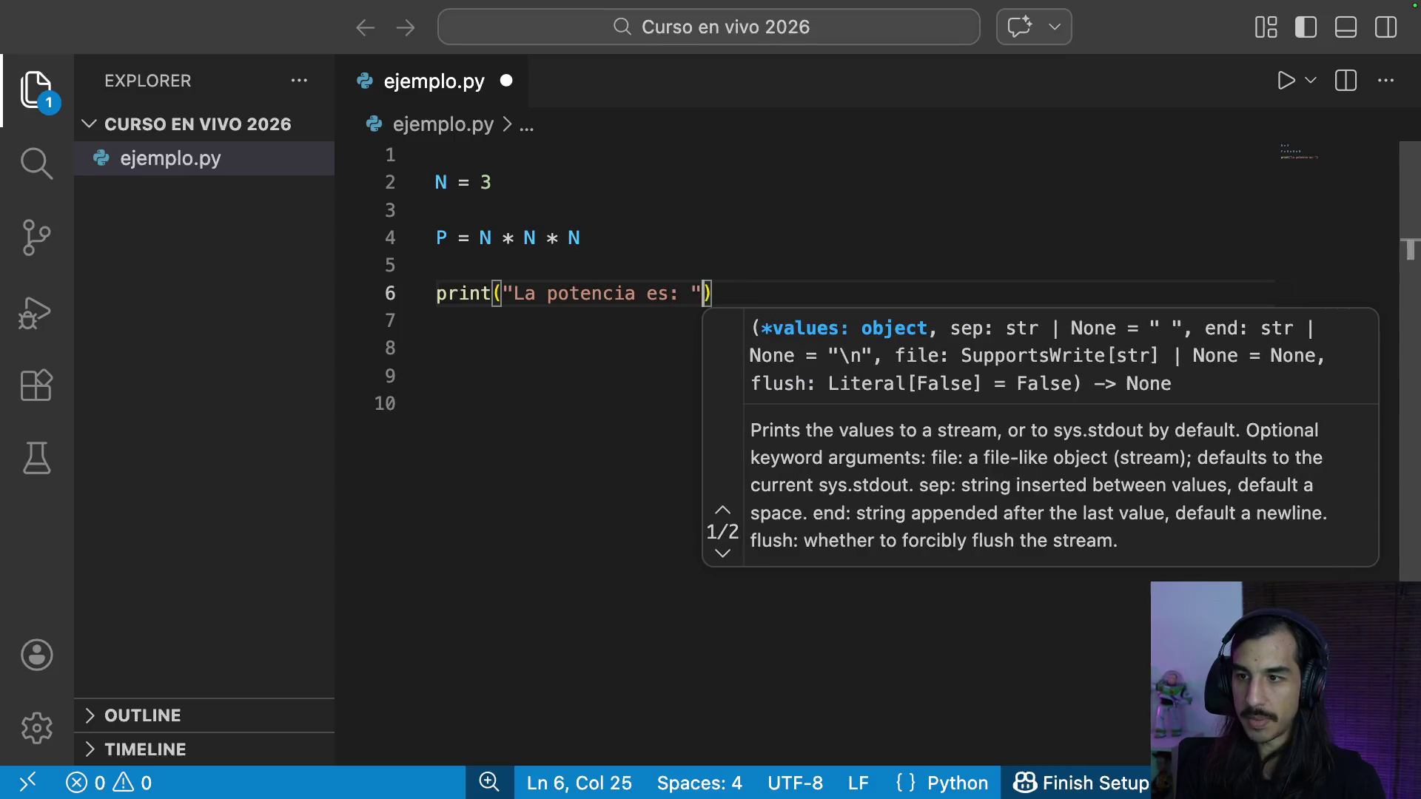
text(, P)
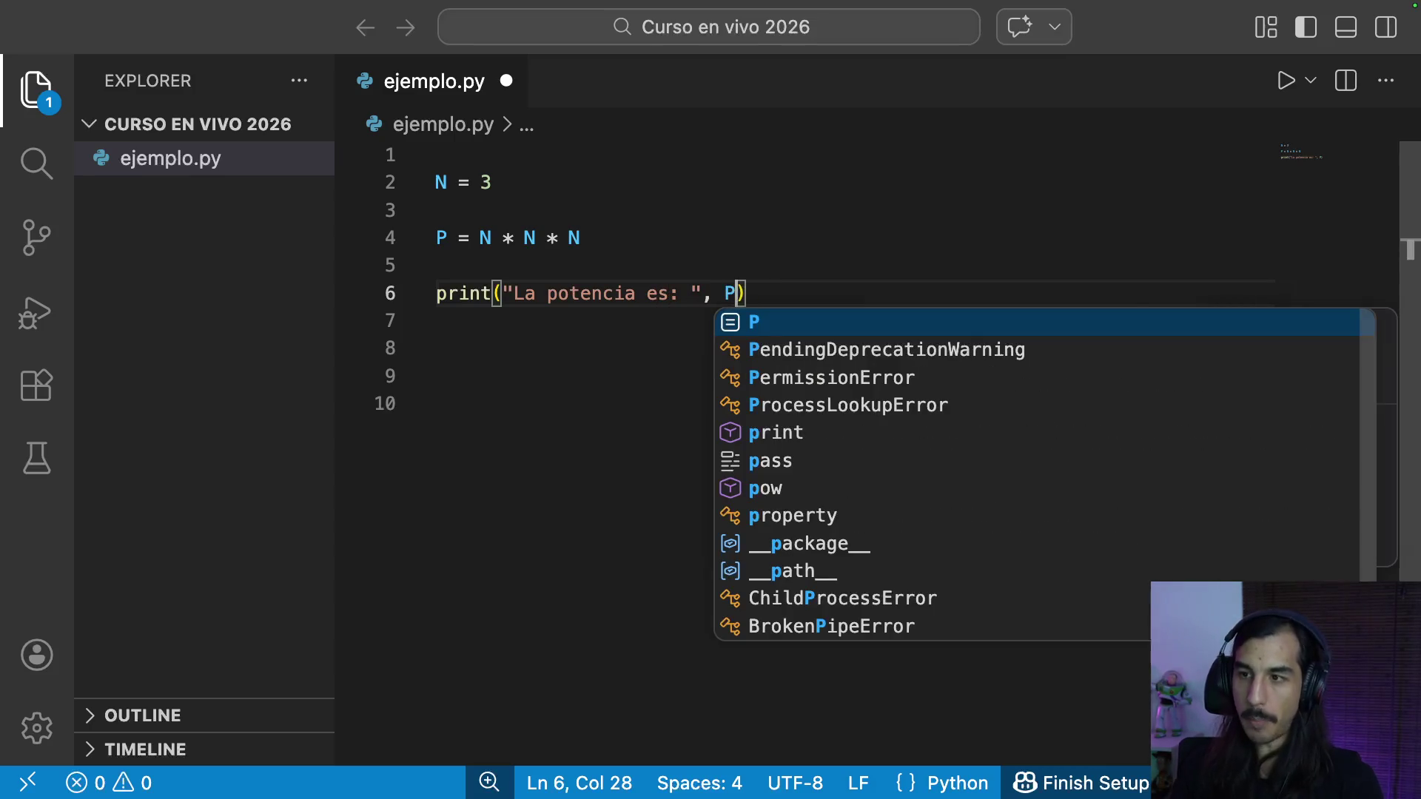
Step: Compare the N = 3 line against the flowchart and return the caret to empty line 7
click(436, 154)
drag(491, 182, 411, 180)
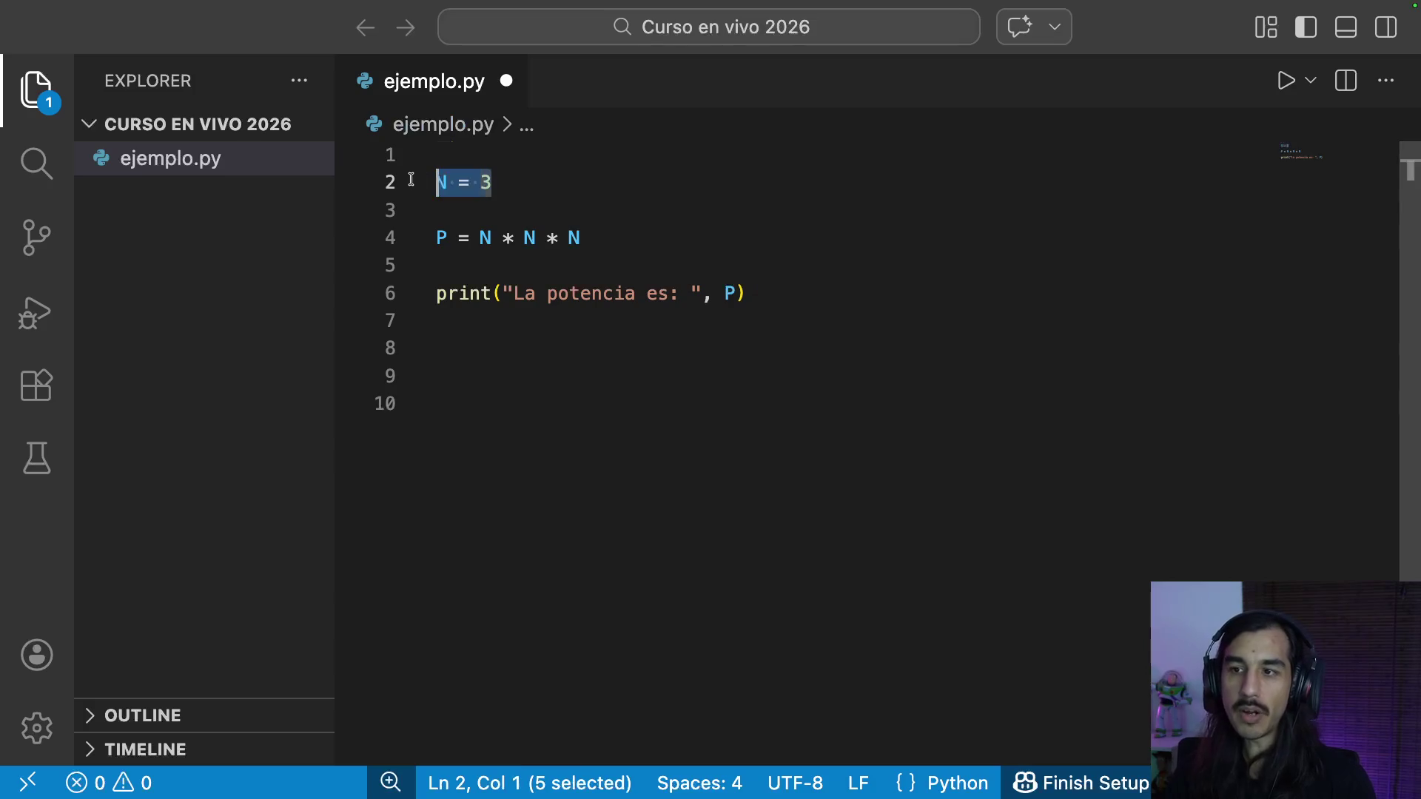
click(538, 200)
key(ctrl+Left)
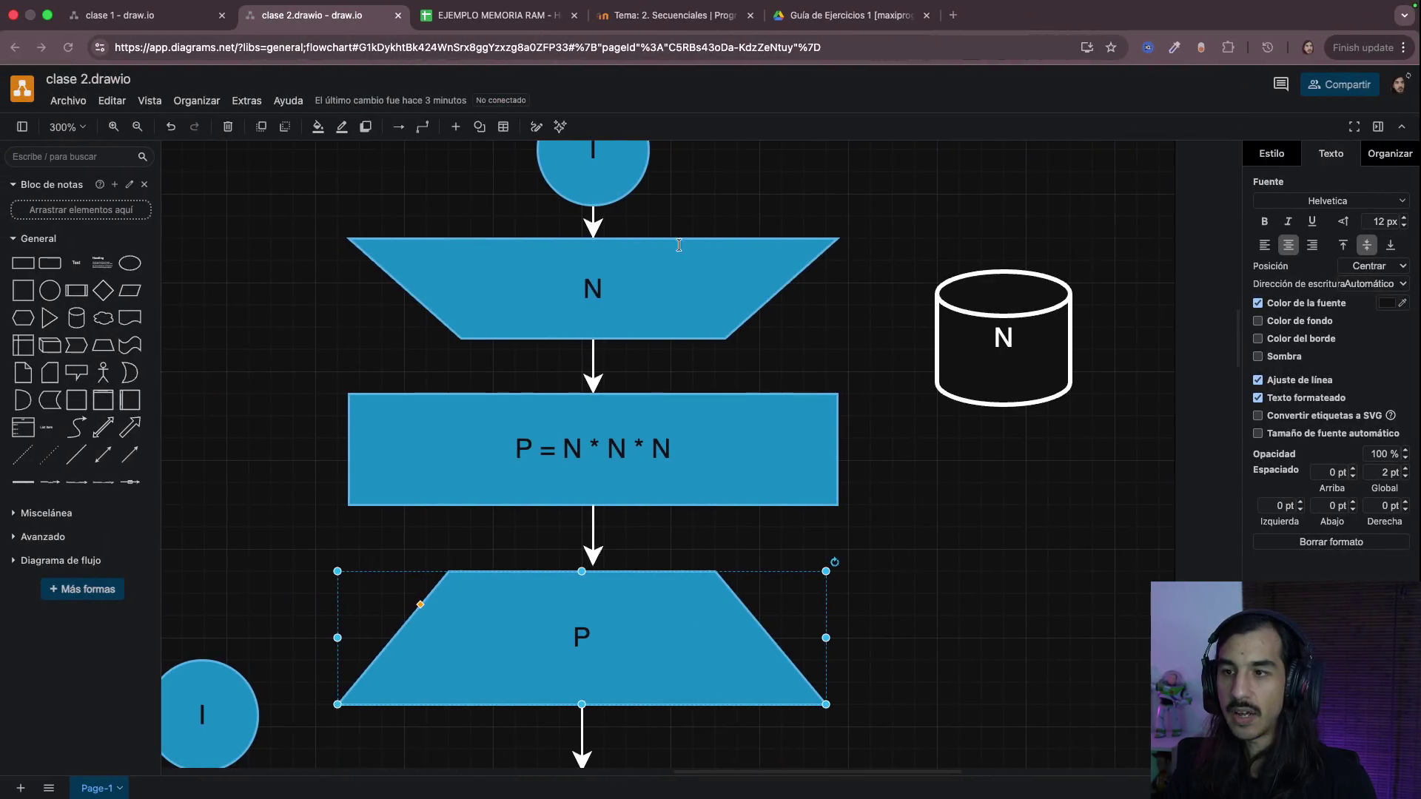
key(ctrl+Right)
click(782, 317)
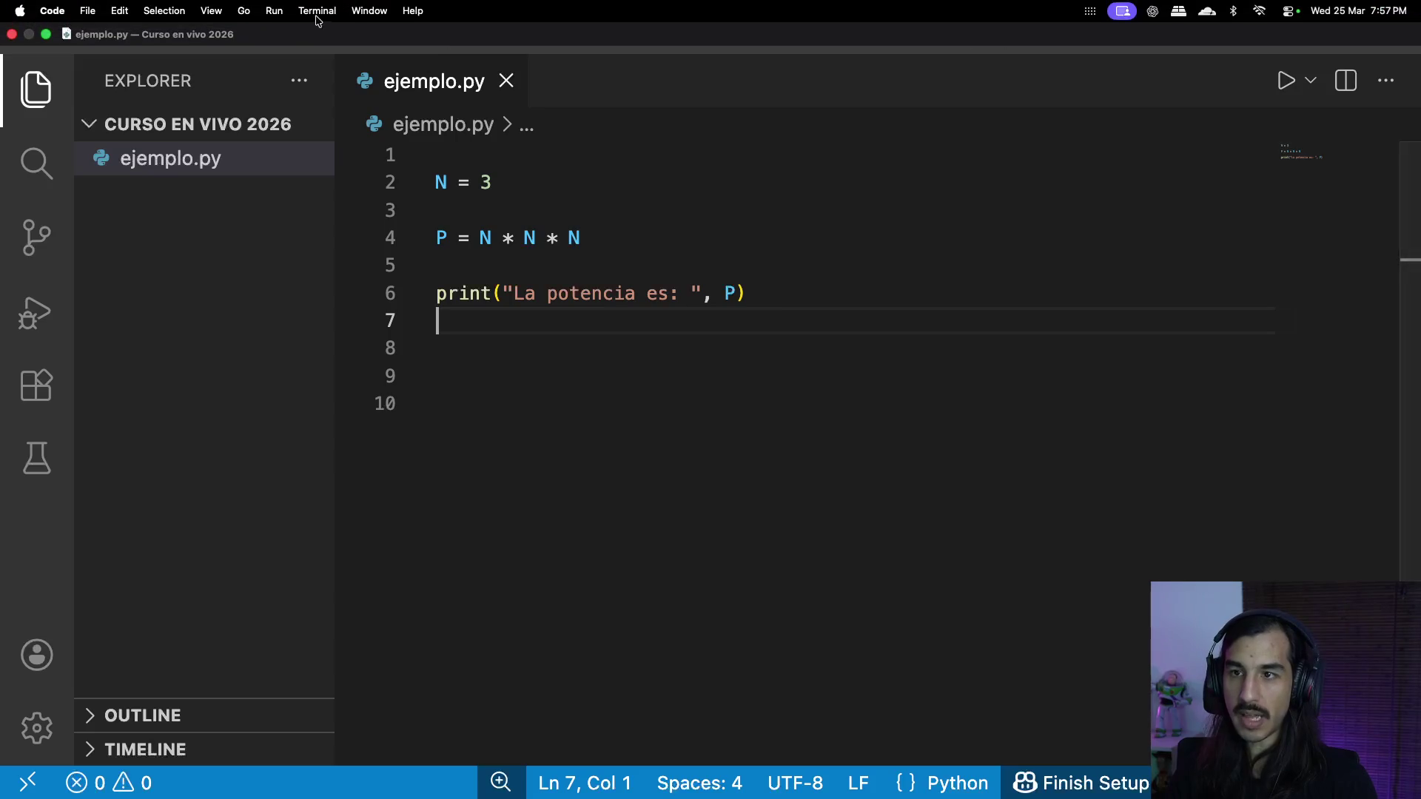
Step: Run python3 ejemplo.py in a new terminal and highlight the La potencia es: 27 output
click(317, 10)
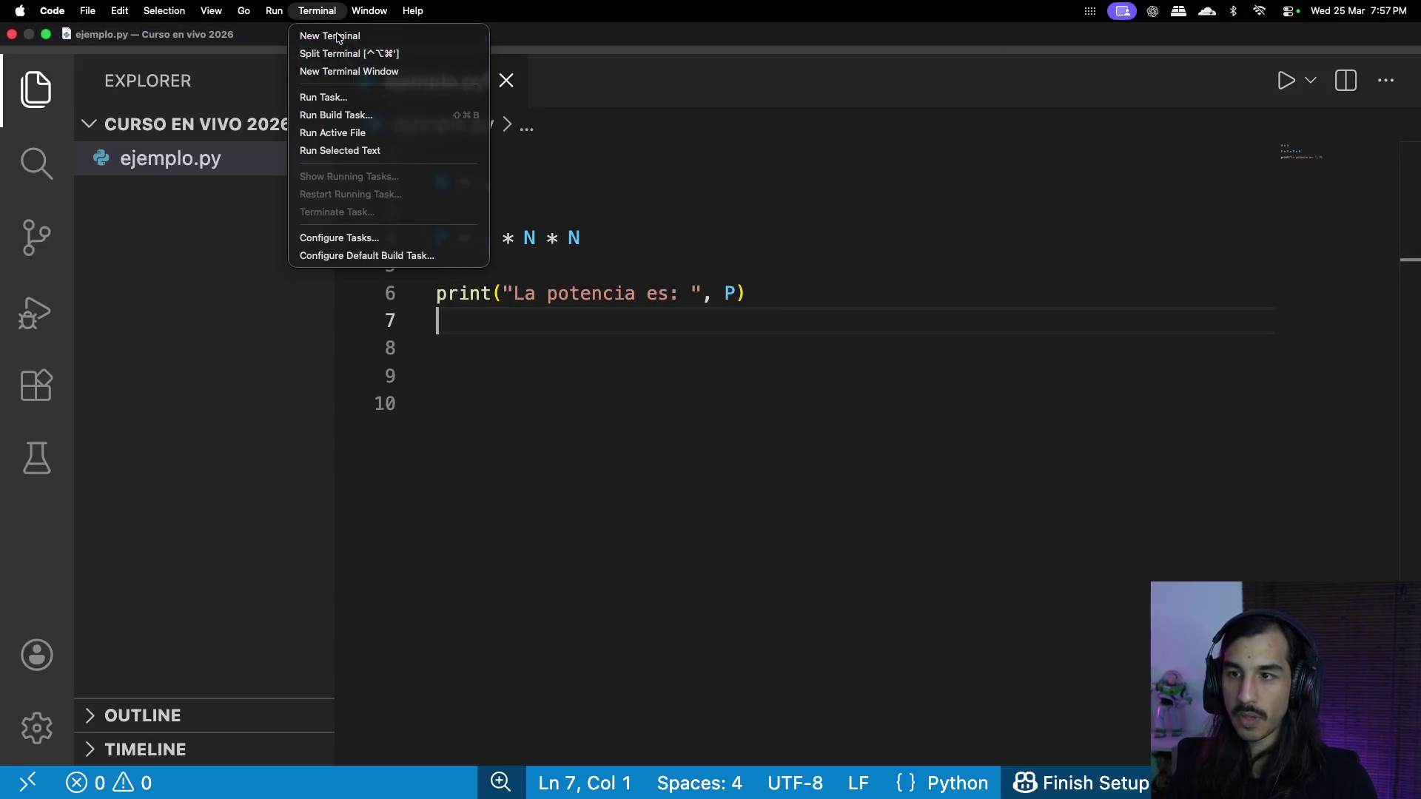
click(329, 37)
text(python3 e)
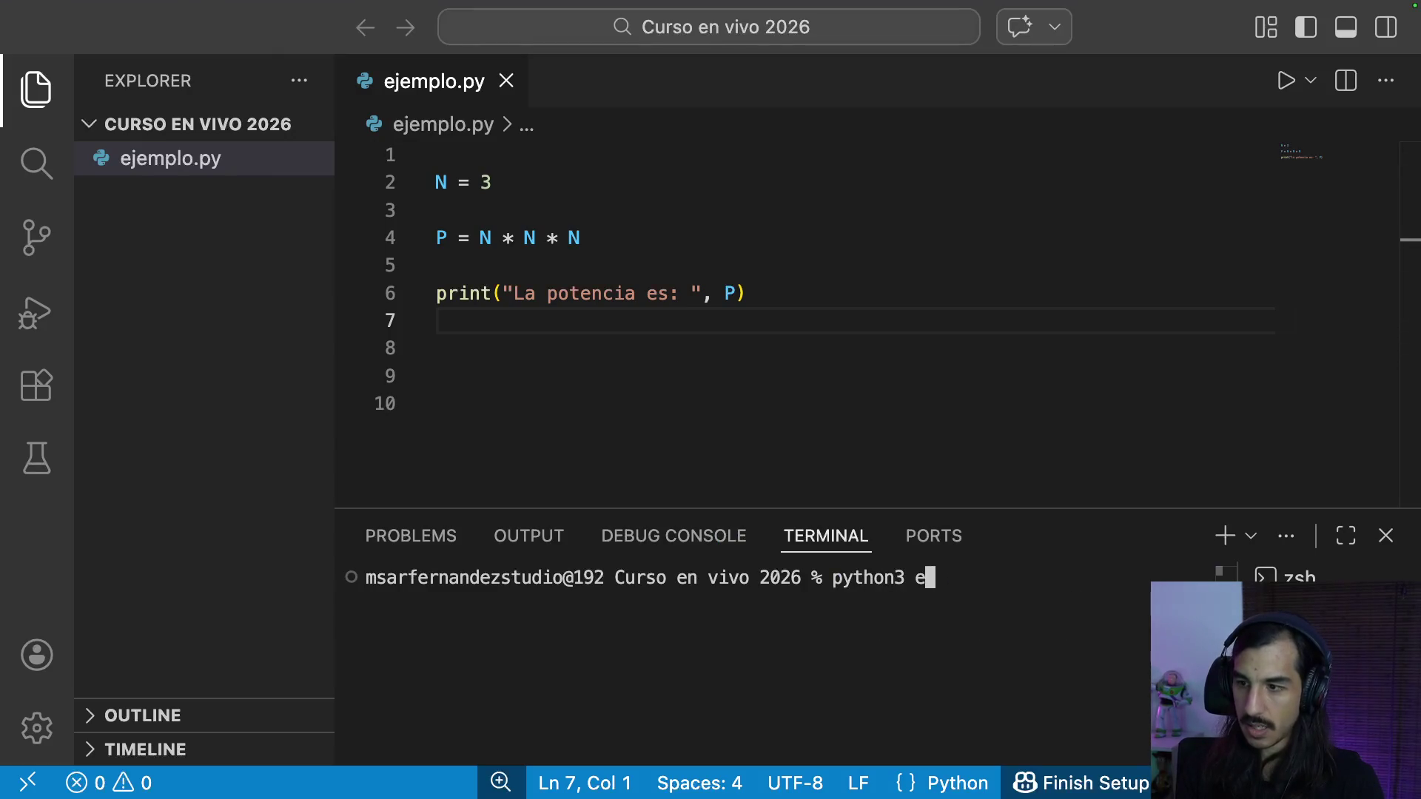
key(Tab)
key(Return)
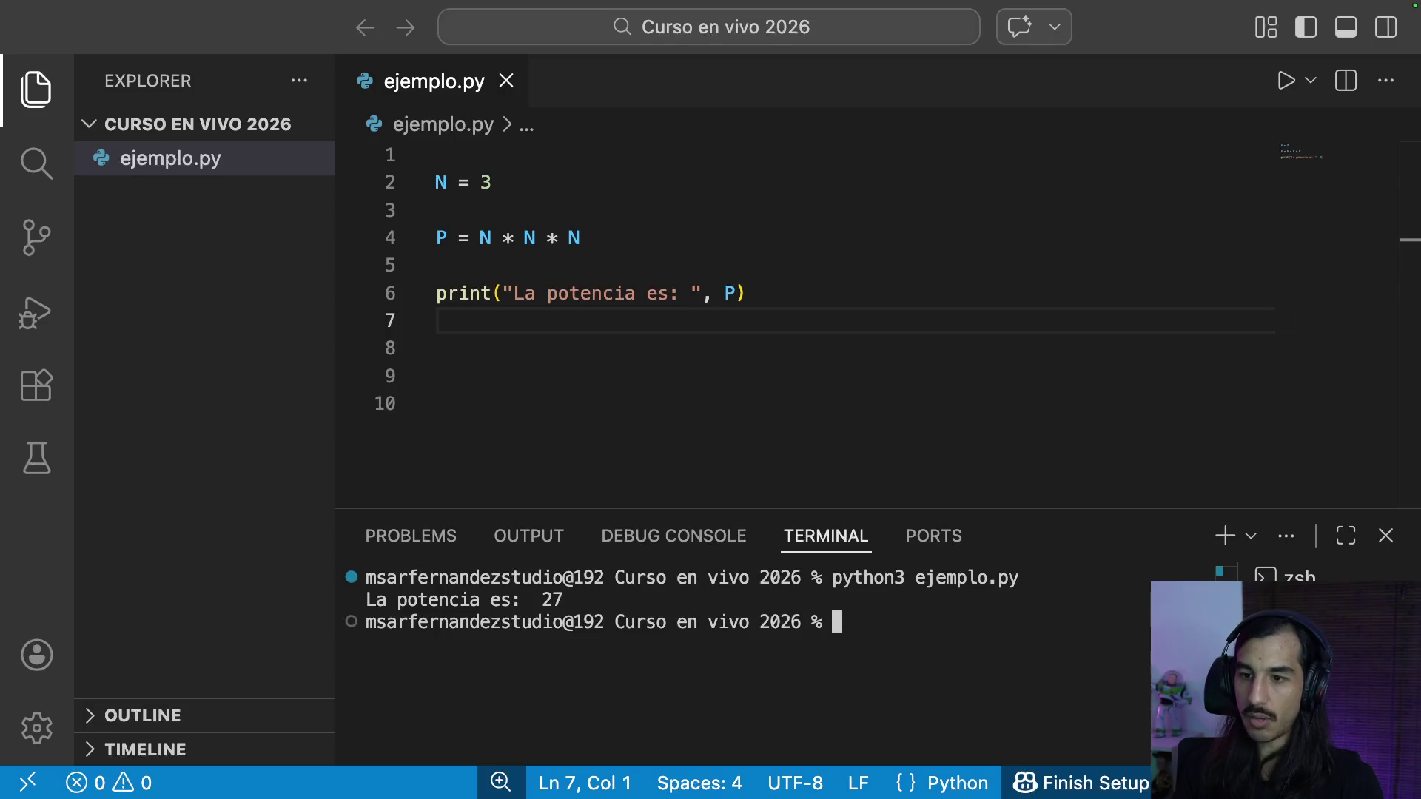
drag(412, 600, 582, 623)
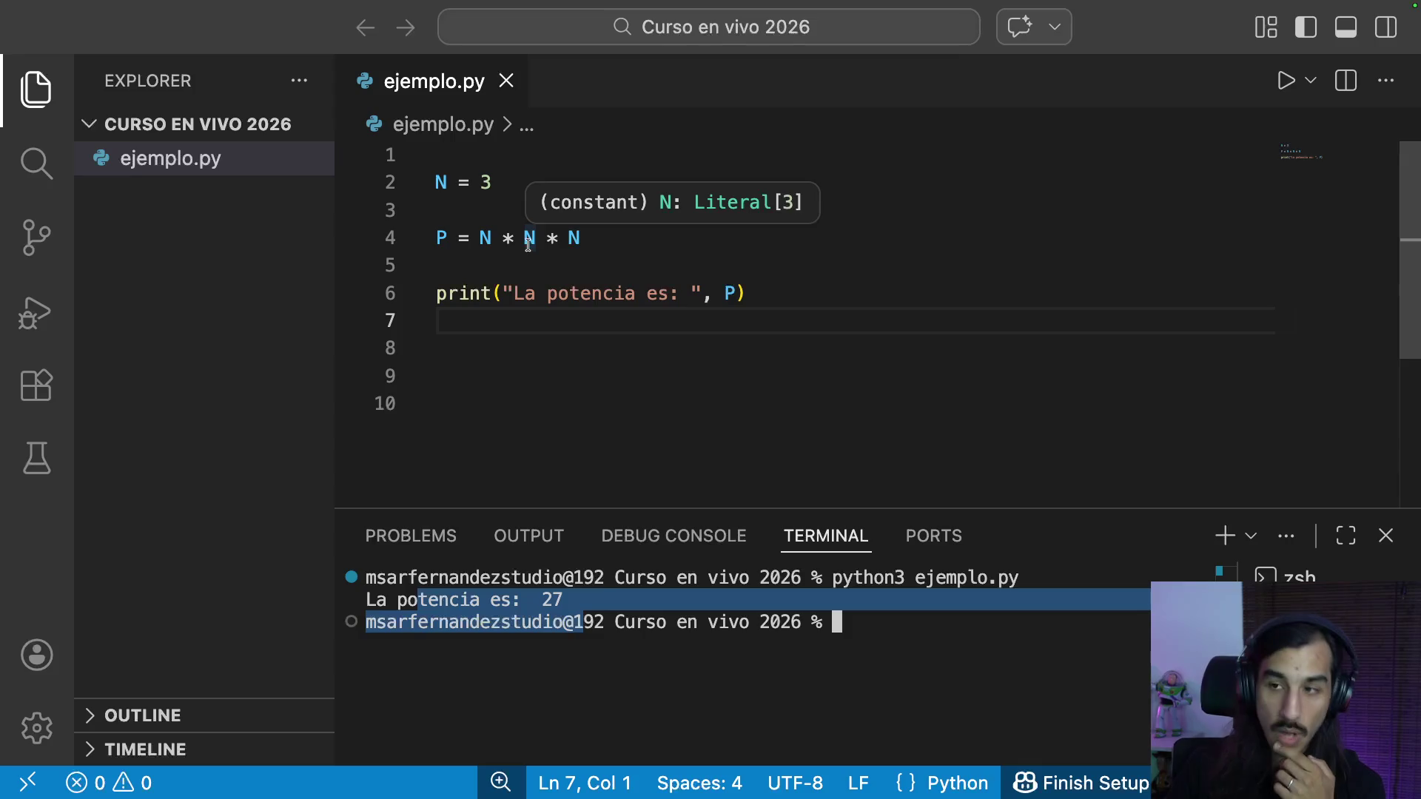
Step: Replace the 3 on line 2 with input("Ingrese un nro: ") and save the script
click(619, 240)
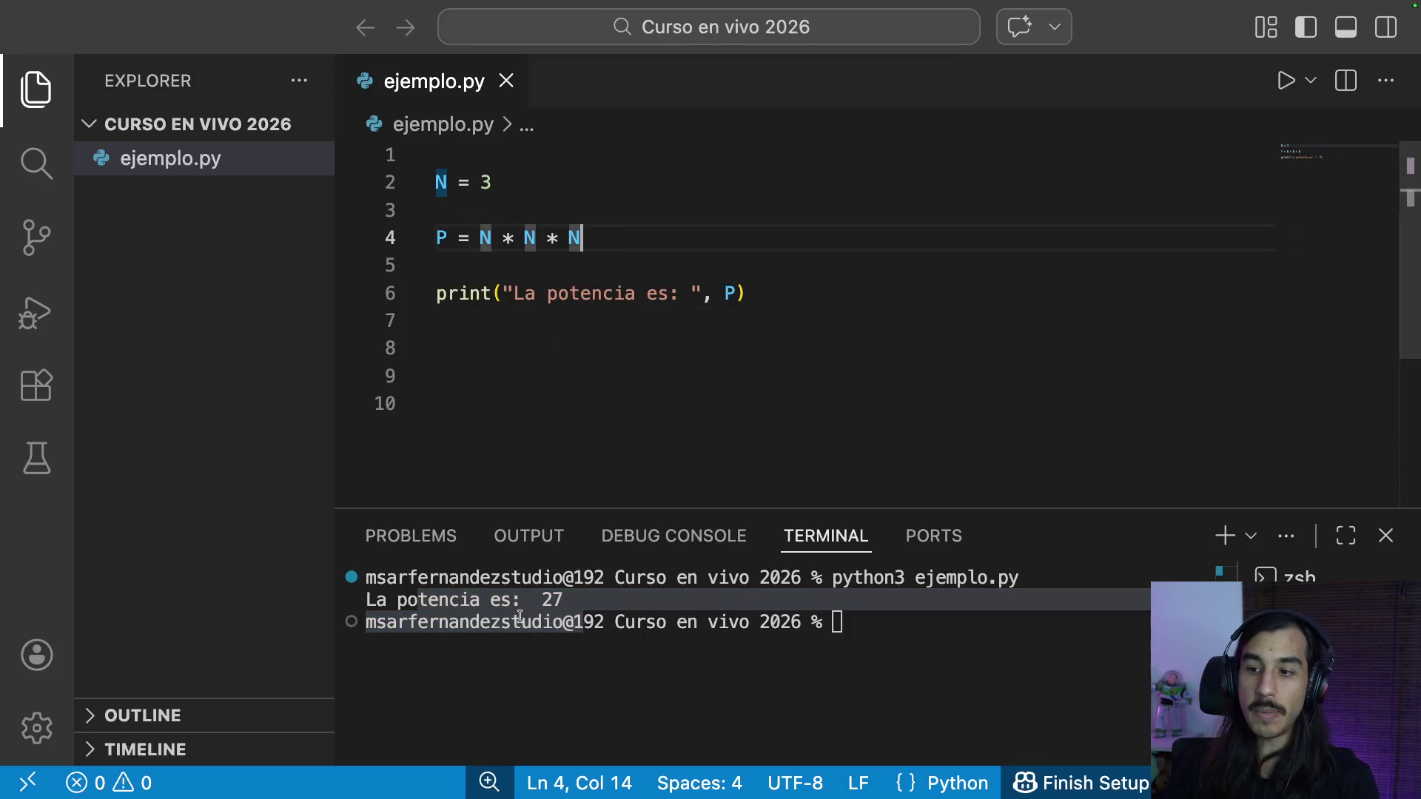
click(527, 179)
drag(452, 181, 494, 182)
click(561, 238)
click(502, 185)
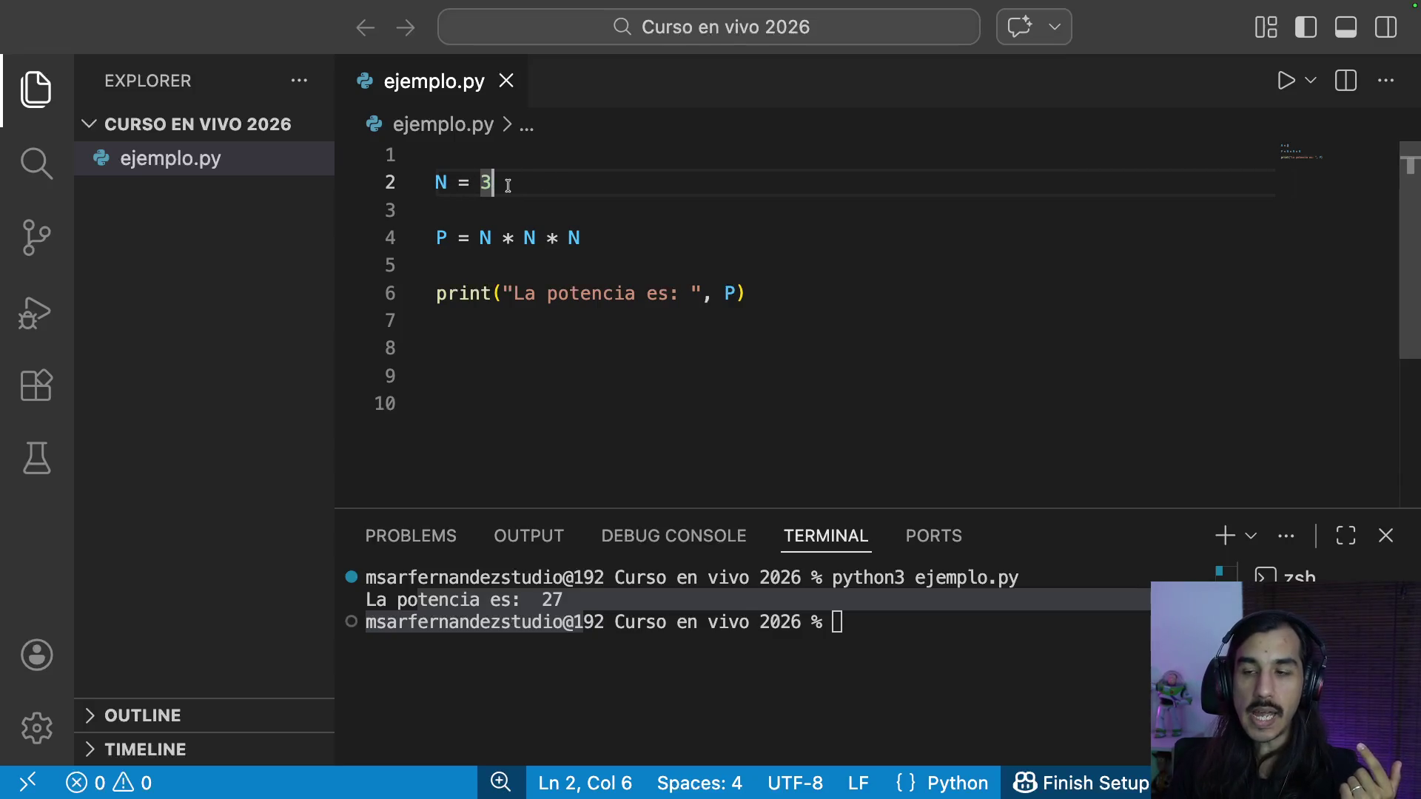
drag(485, 182, 530, 181)
click(529, 181)
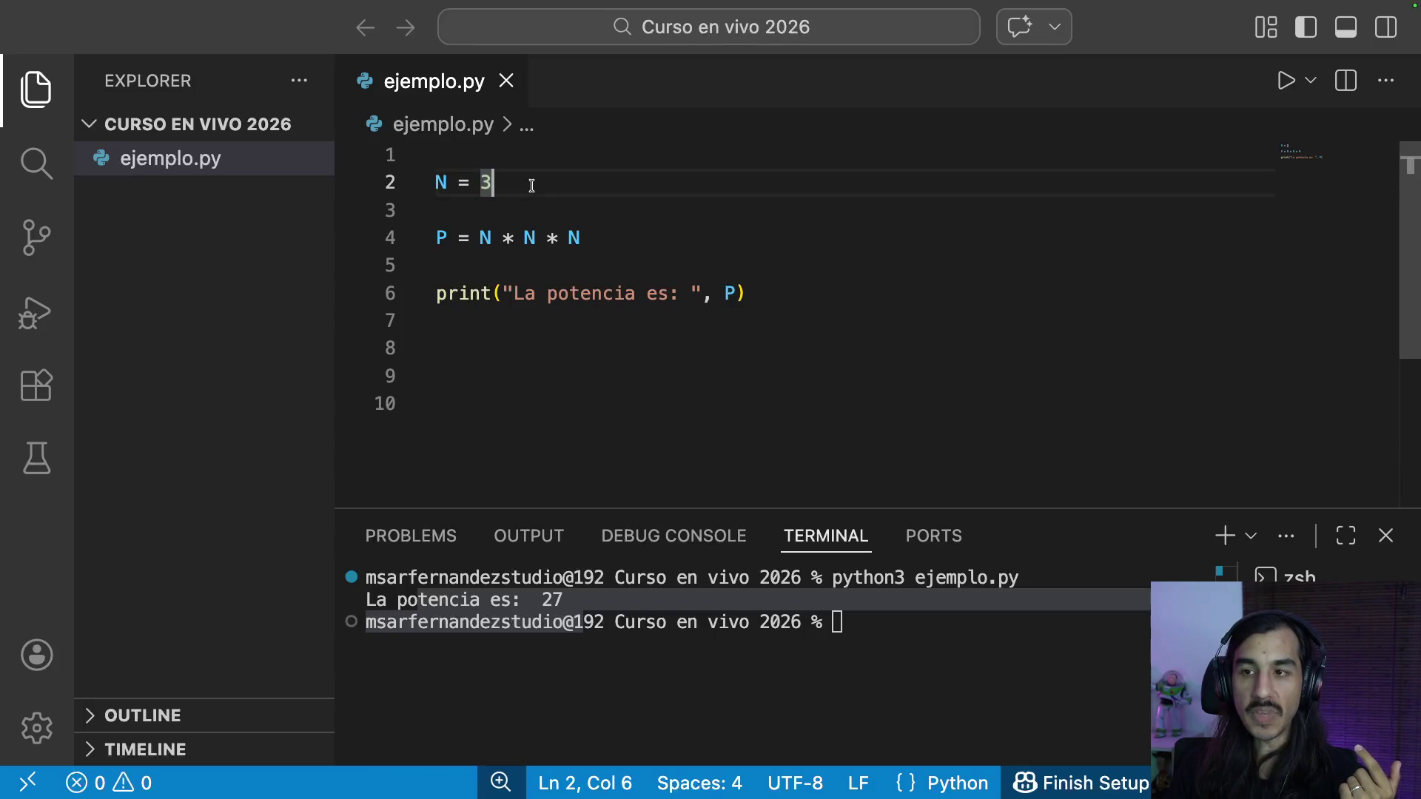
key(Left)
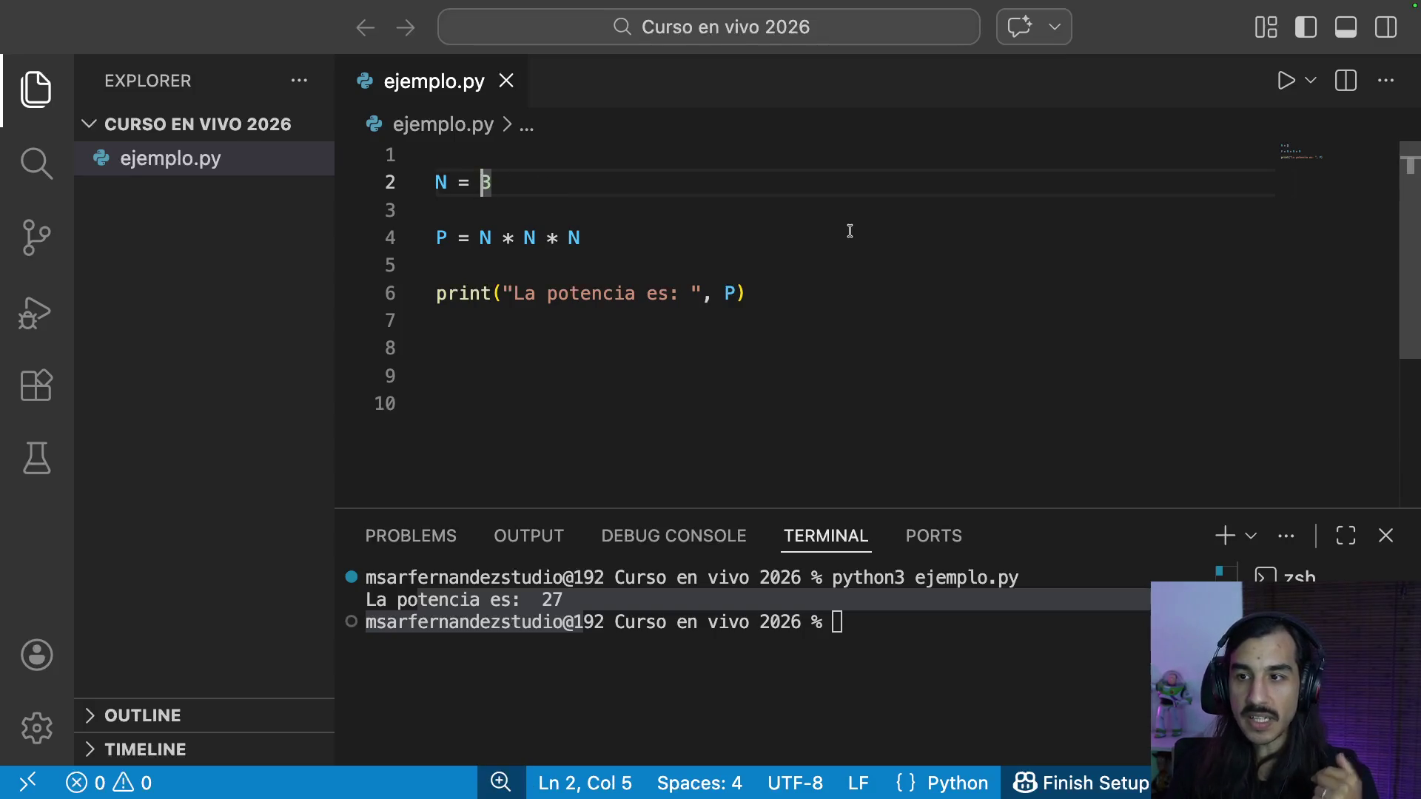
key(shift+Right)
text(input)
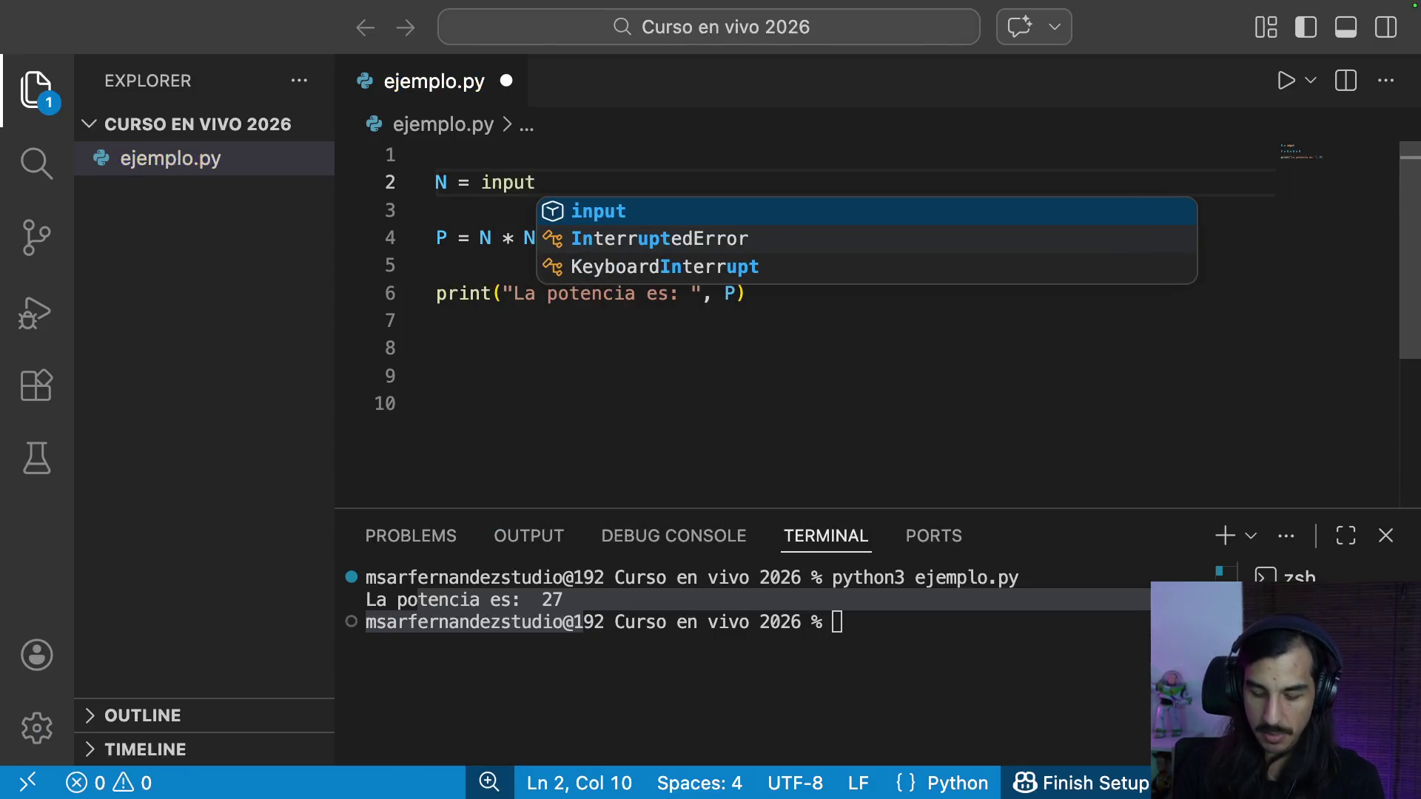
text(("Ingrese un nro:)
key(cmd+s)
Step: Clear the terminal and rerun the script so it waits for a number
click(766, 320)
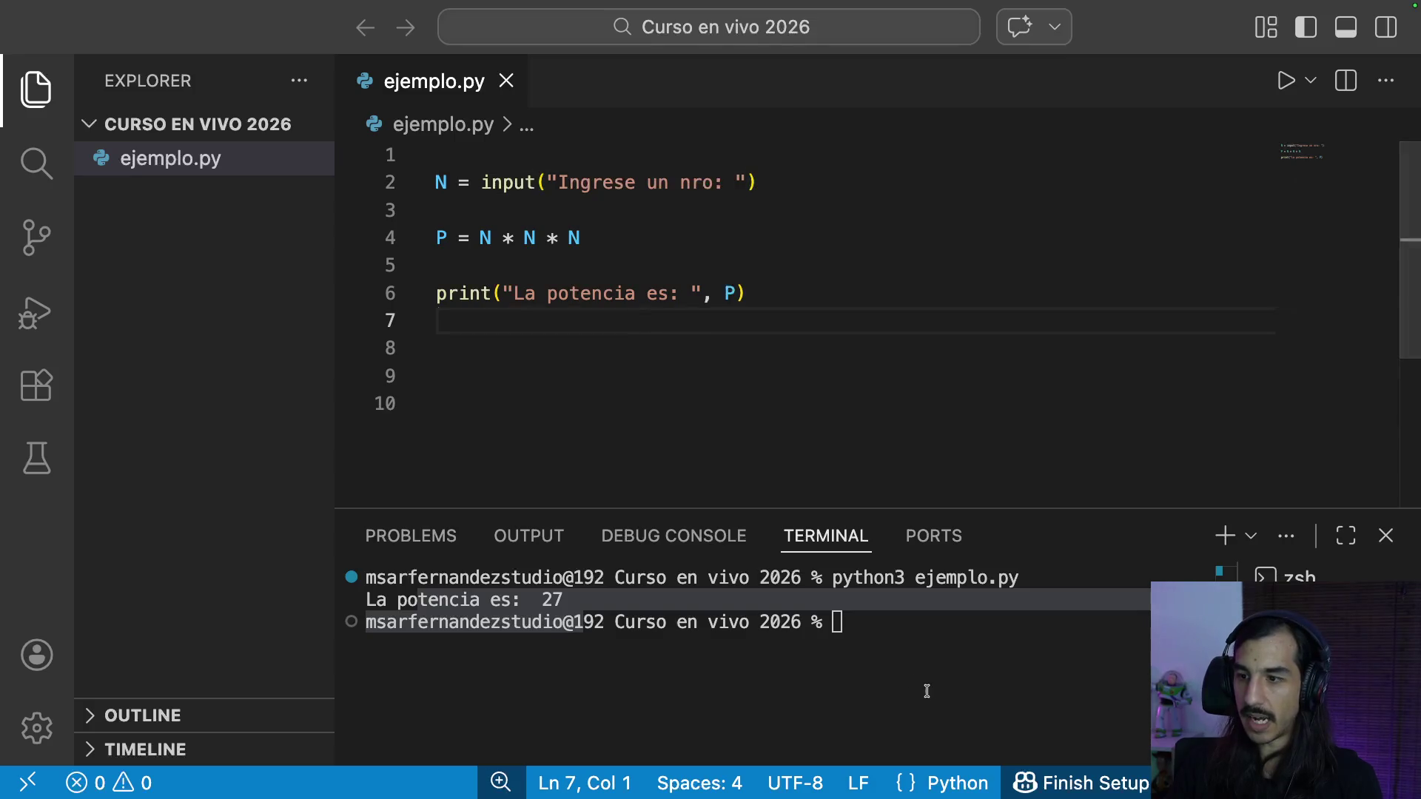
text(clear)
key(Return)
key(Up)
key(Up)
key(Return)
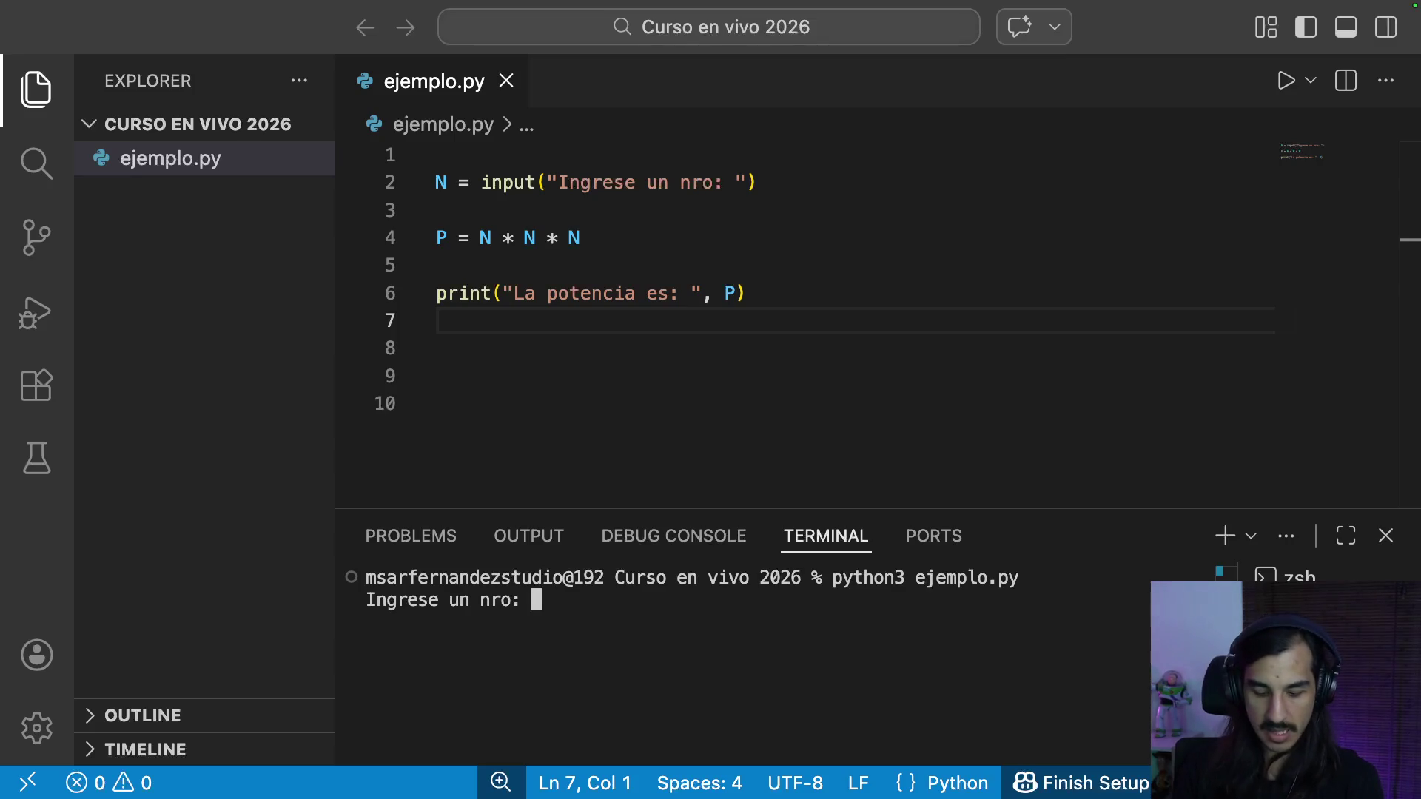
text(3)
Step: Enter 3 at the prompt and highlight the TypeError about multiplying a sequence by a str
key(Return)
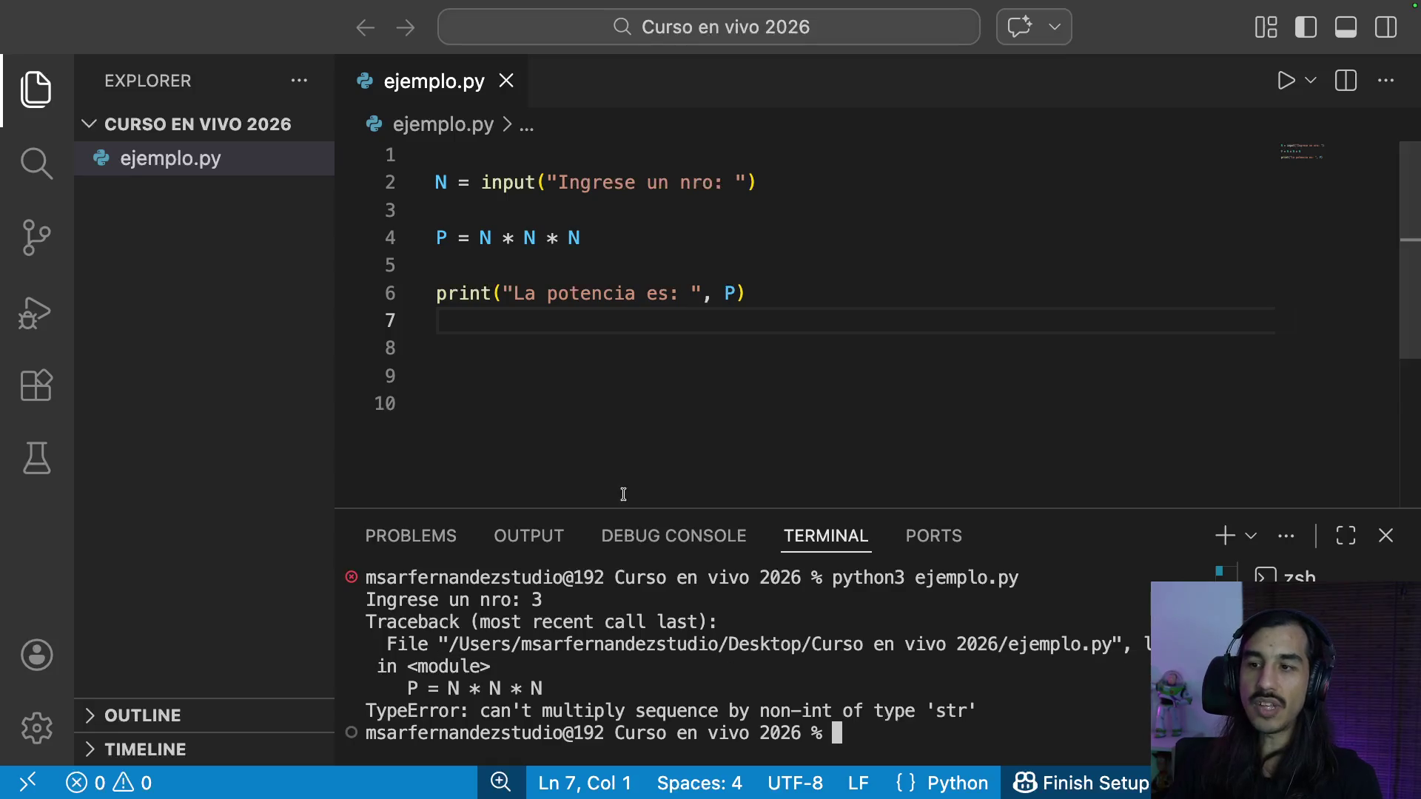
drag(366, 597, 712, 711)
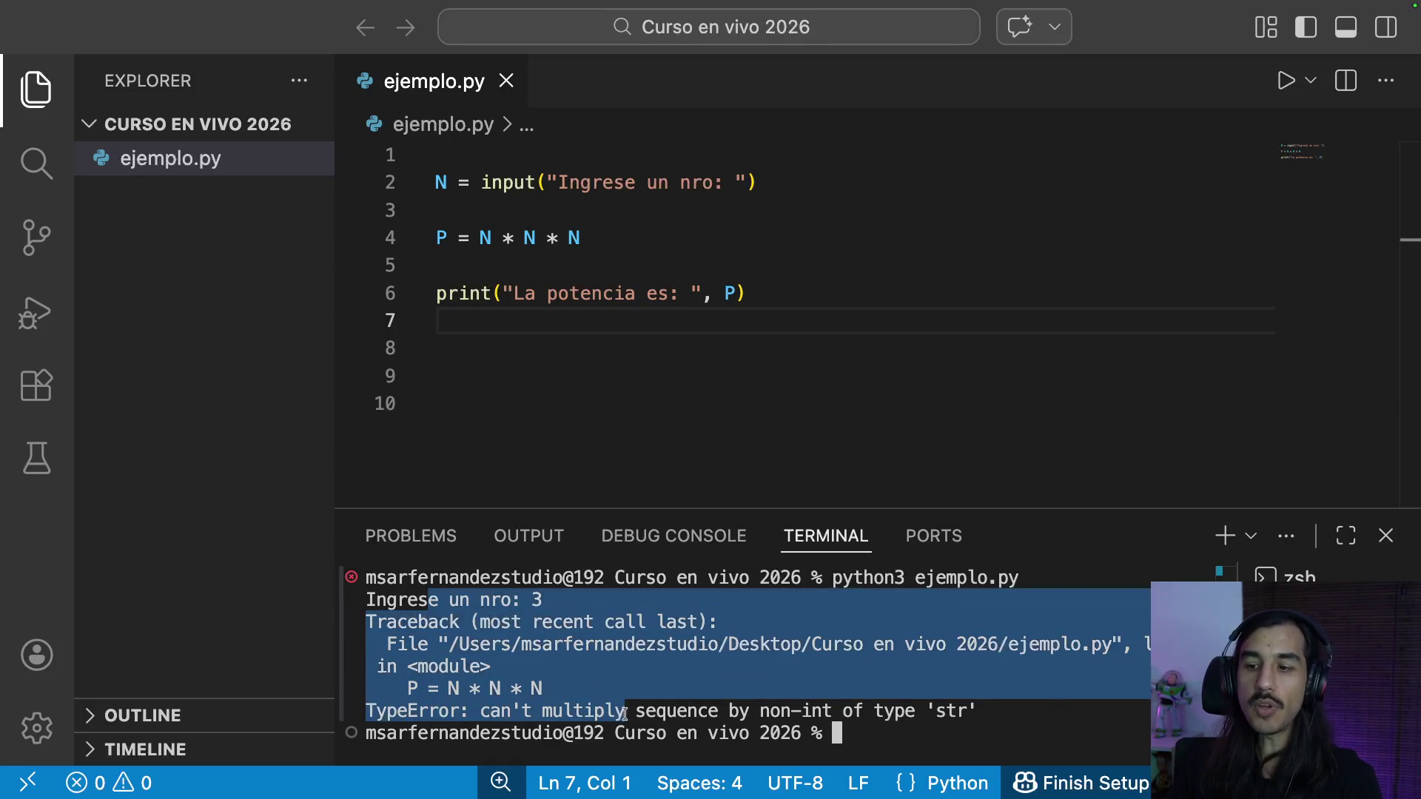
click(712, 711)
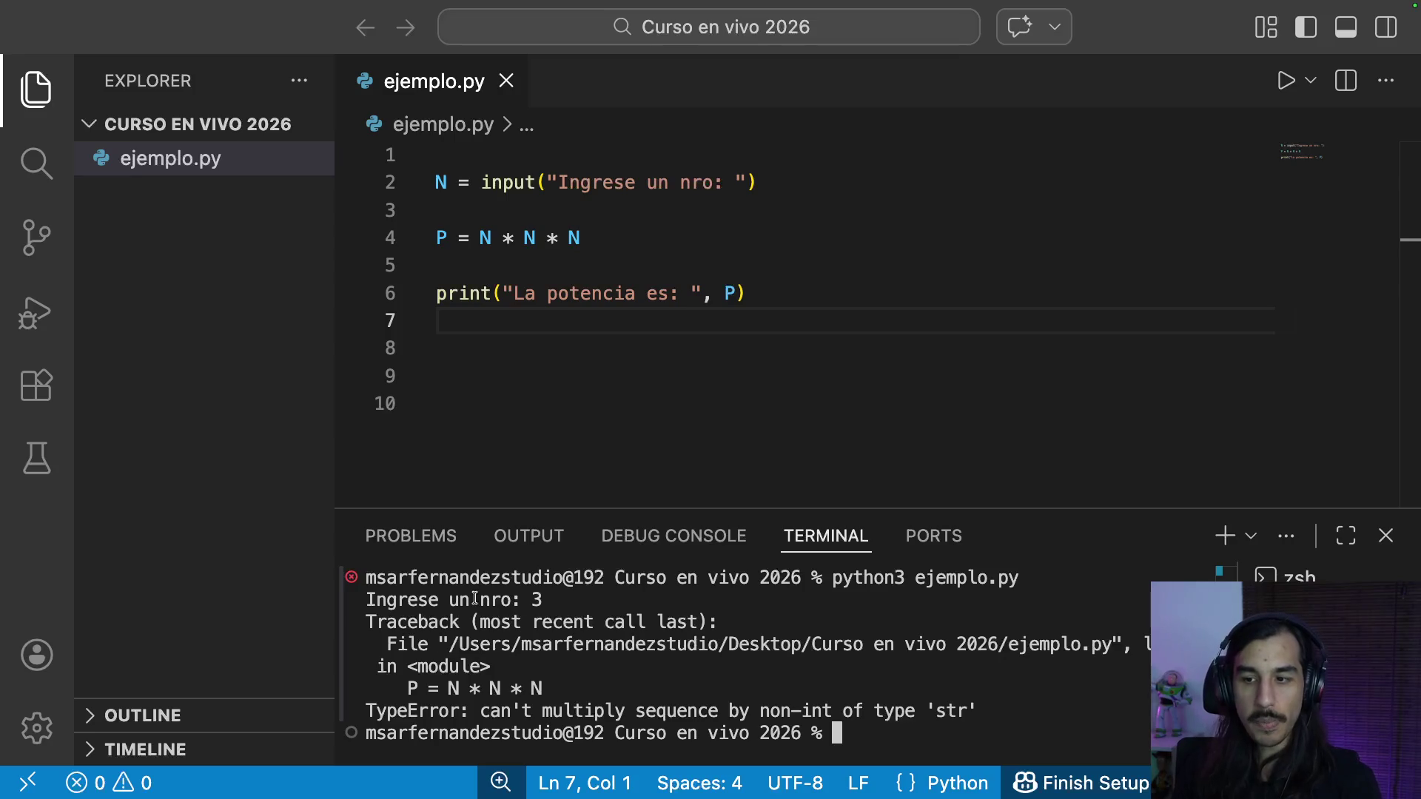
drag(453, 599, 672, 719)
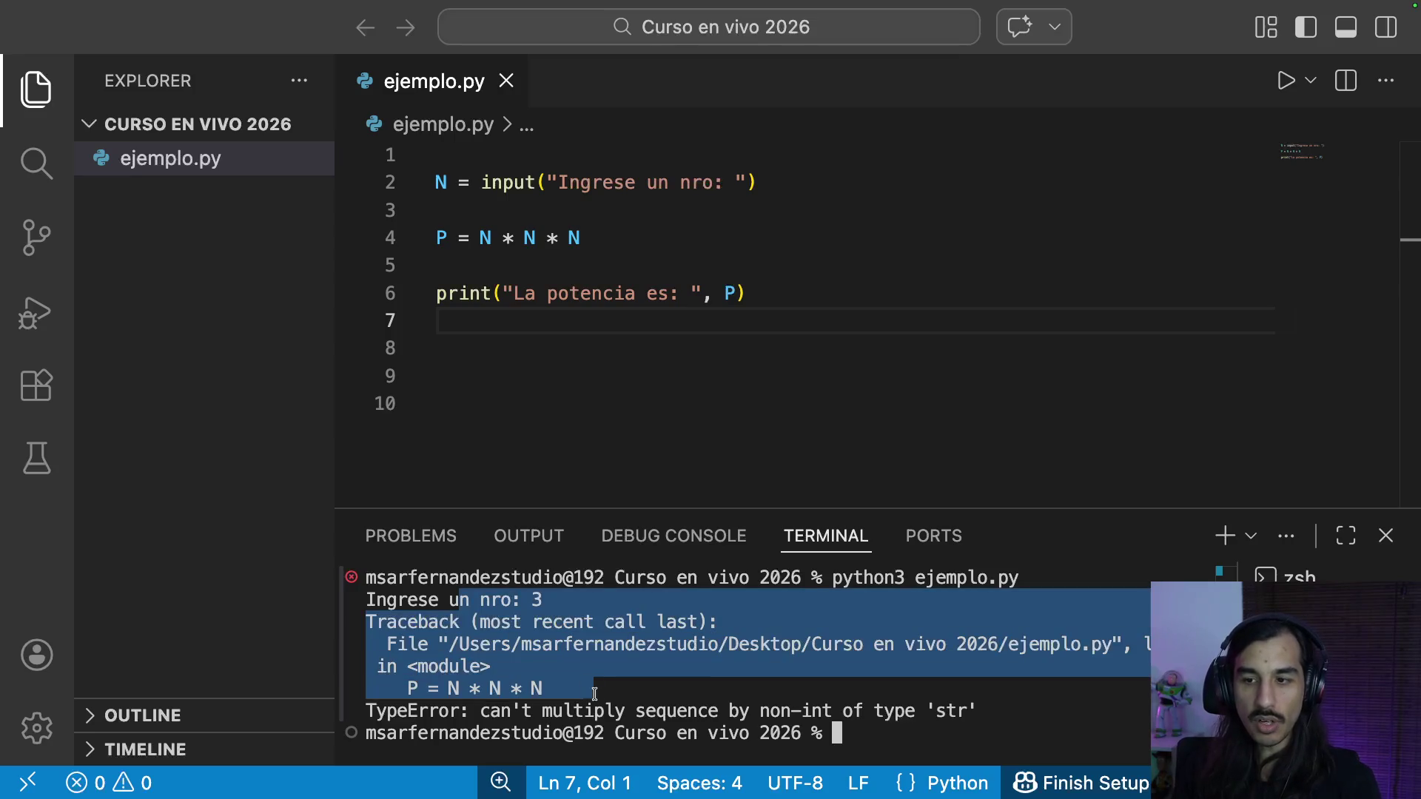
click(744, 693)
drag(399, 711, 982, 717)
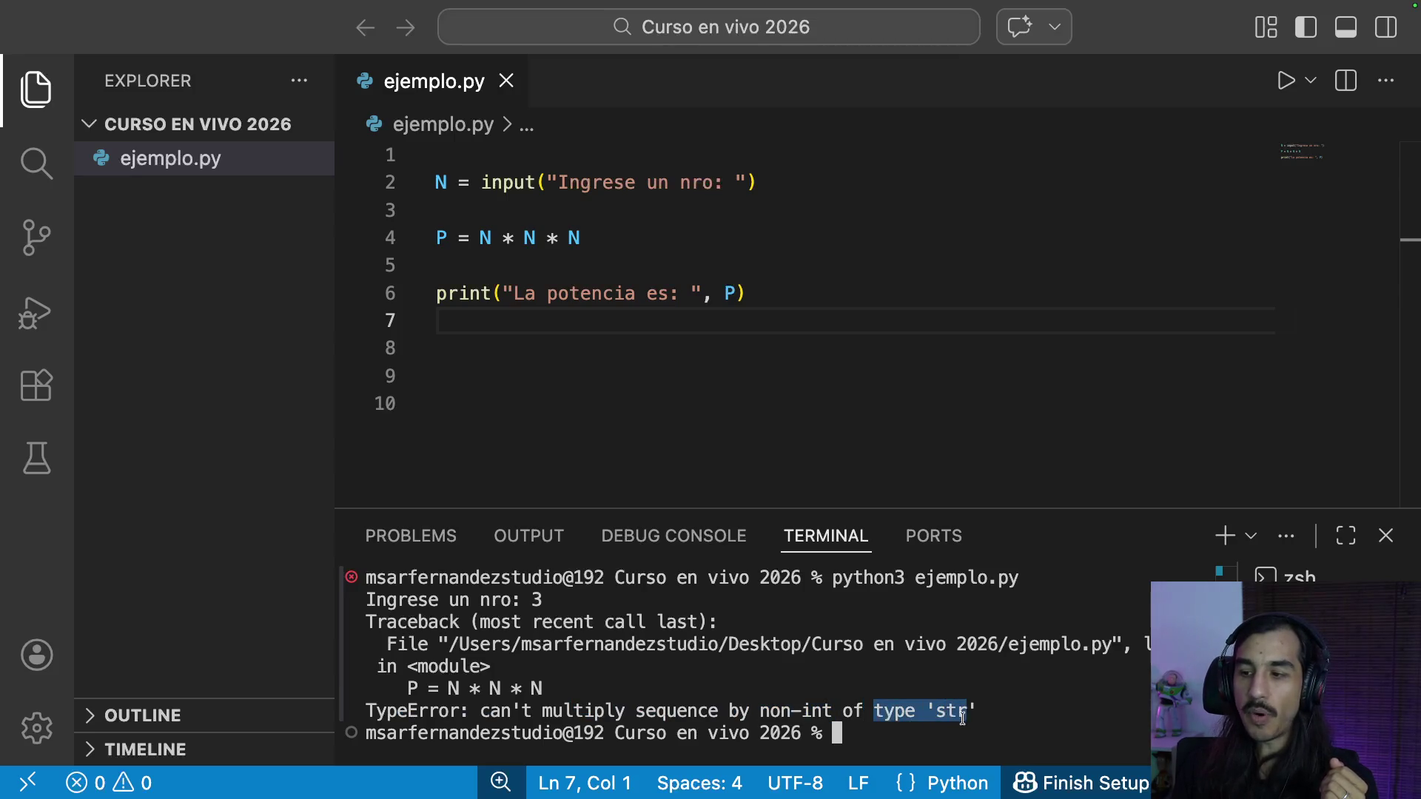
Step: Point out the input("Ingrese un nro: ") call on line 2 as the string source of N
drag(482, 182, 785, 184)
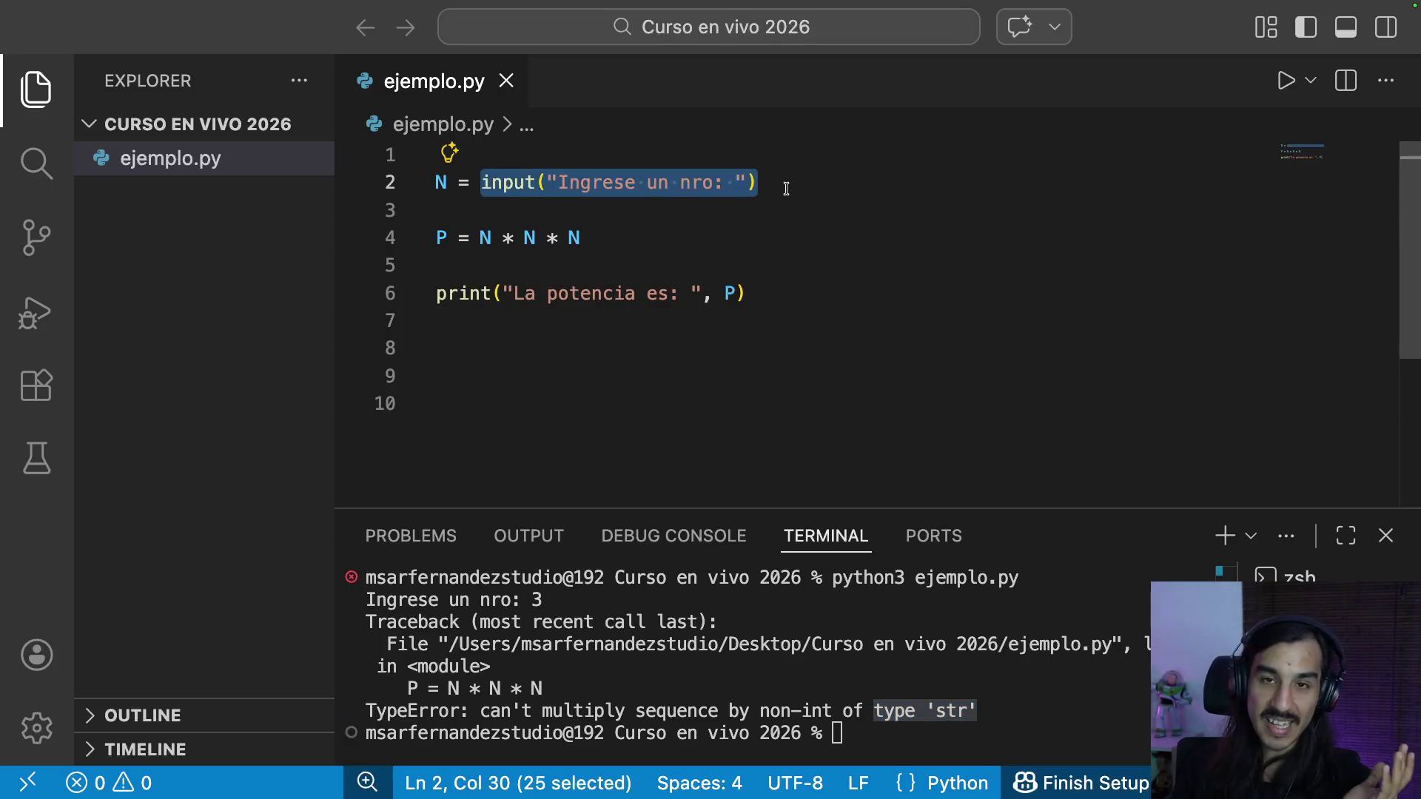
click(809, 186)
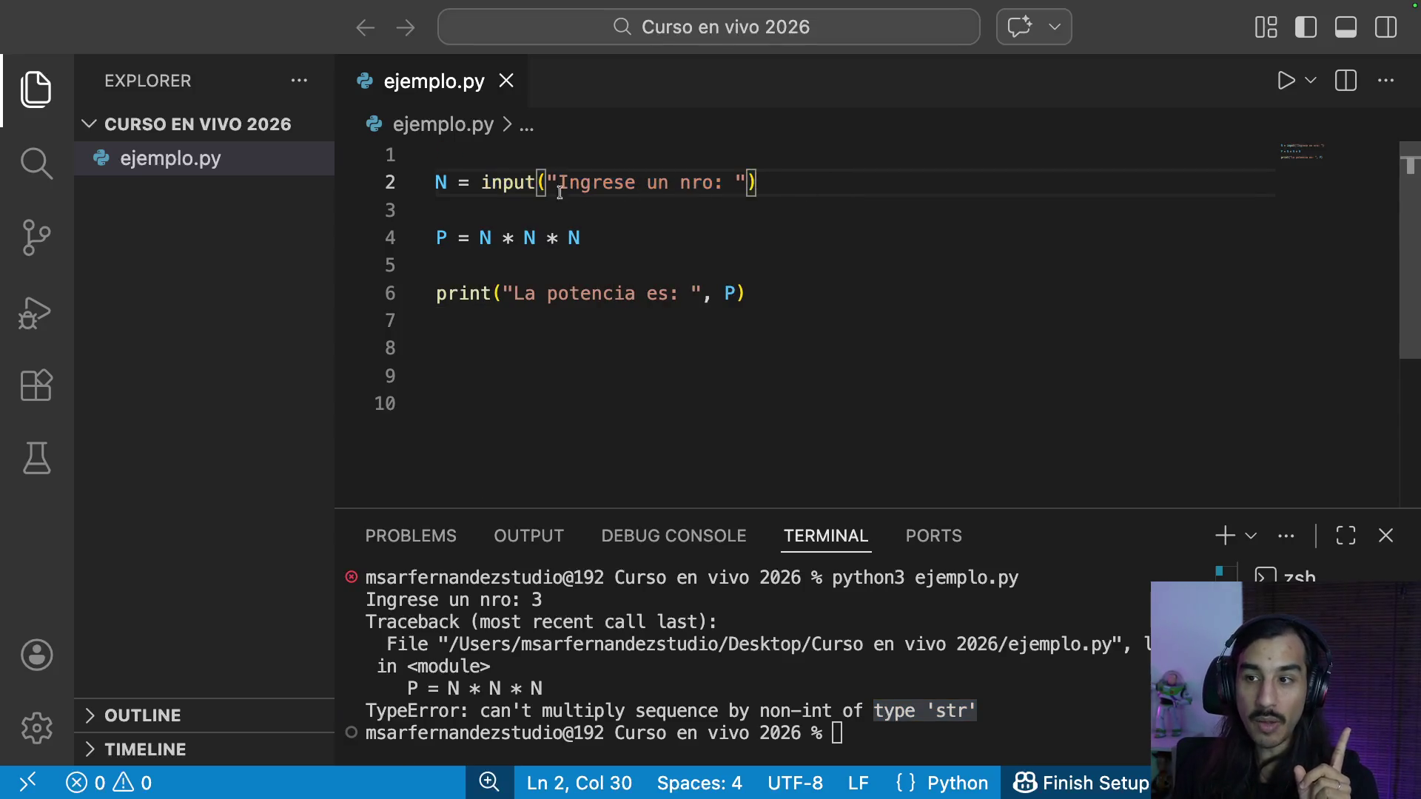
drag(480, 183, 784, 192)
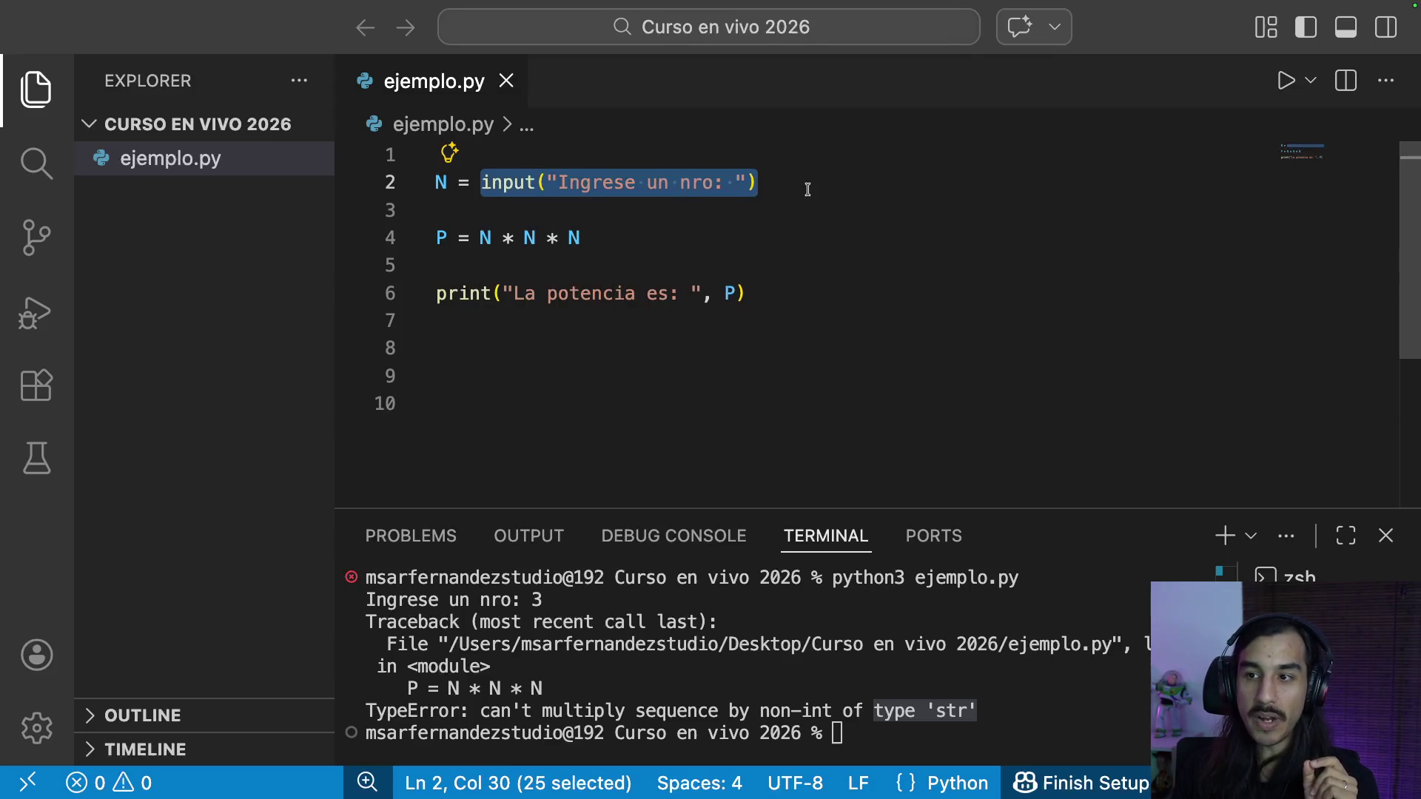
click(489, 183)
drag(524, 183, 759, 184)
click(777, 183)
double_click(441, 182)
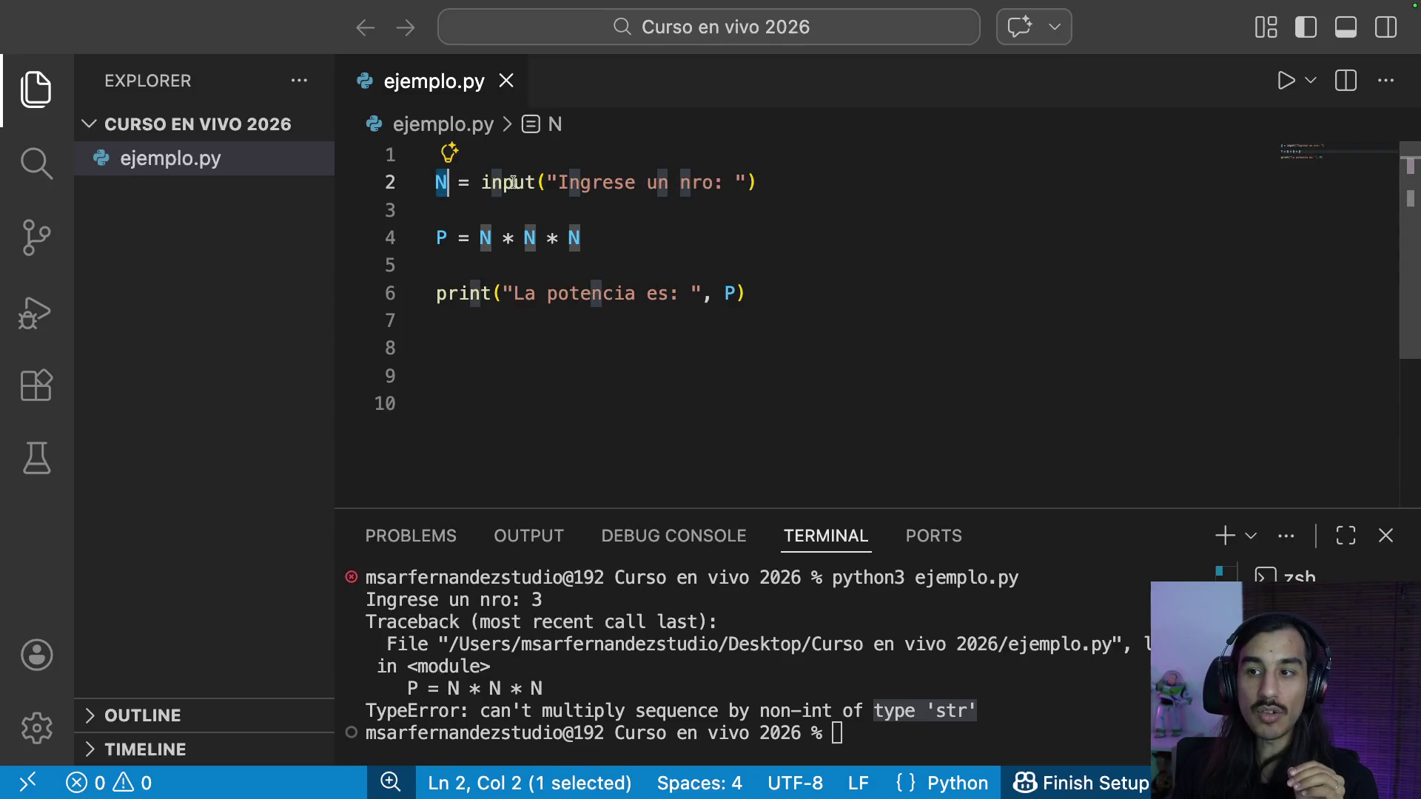
drag(508, 182, 726, 187)
Step: Review lines 4–6 and place the caret after N = to wrap the input call
drag(478, 238, 624, 293)
click(588, 238)
click(473, 182)
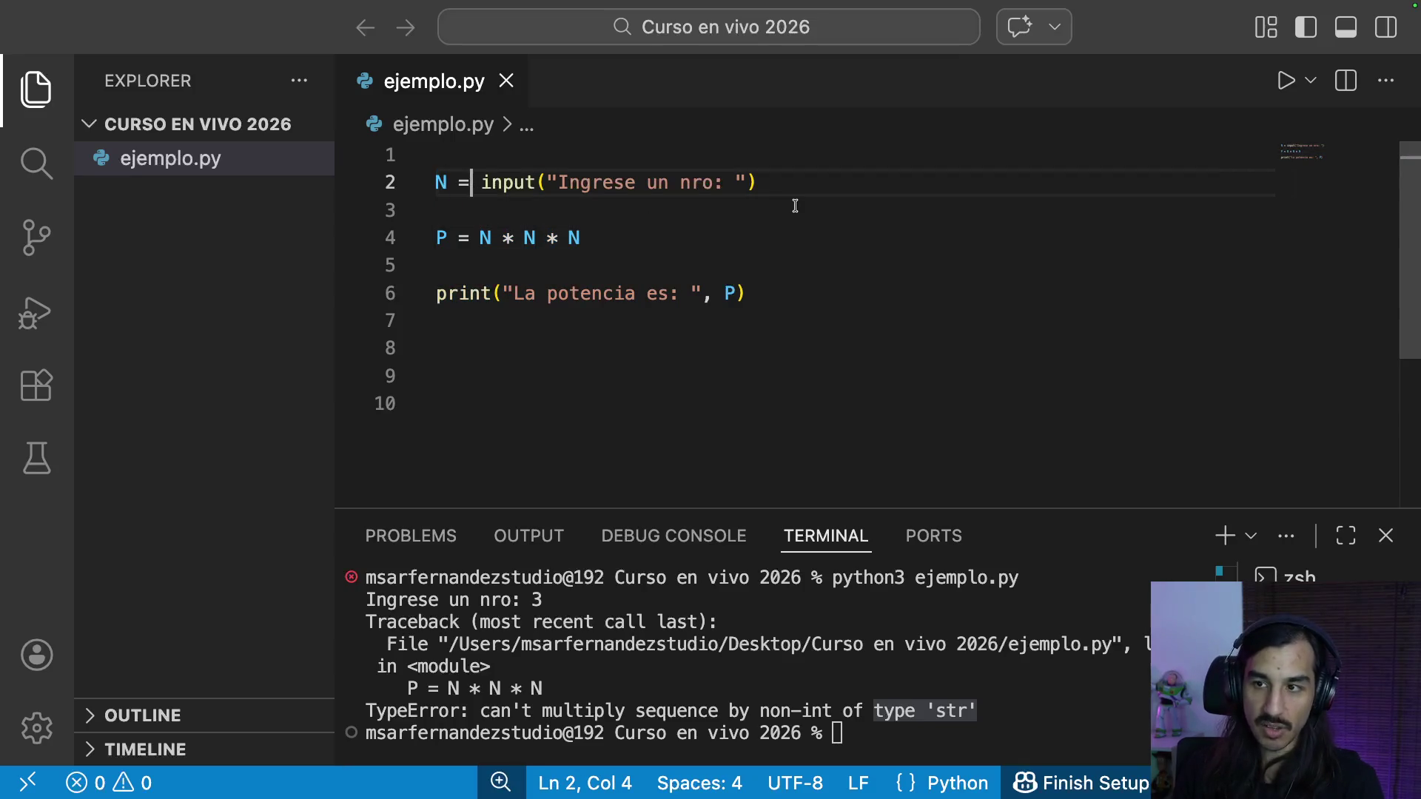
text(int()
Step: Wrap the input call on line 2 in int(...) and save the script
key(End)
text())
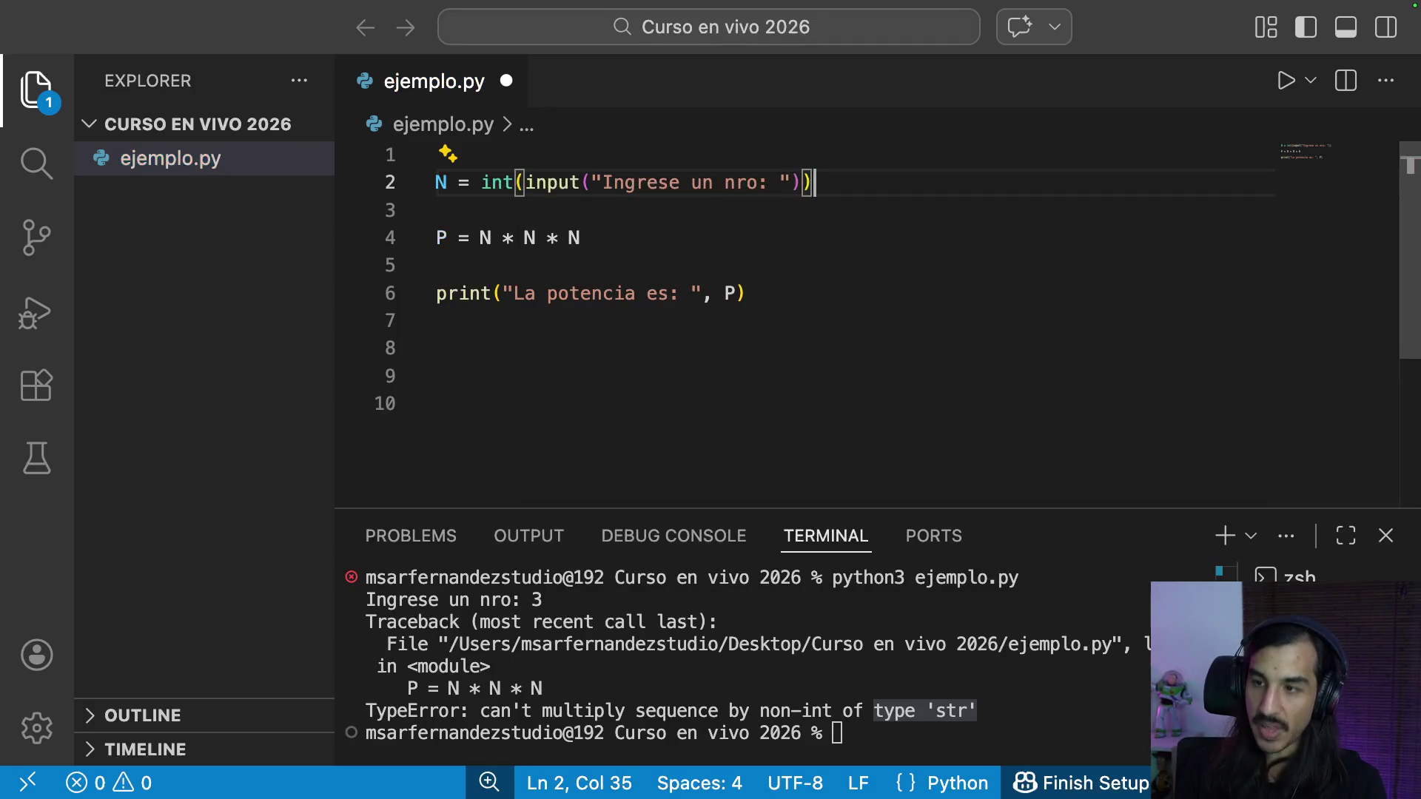
drag(625, 159, 785, 234)
key(Right)
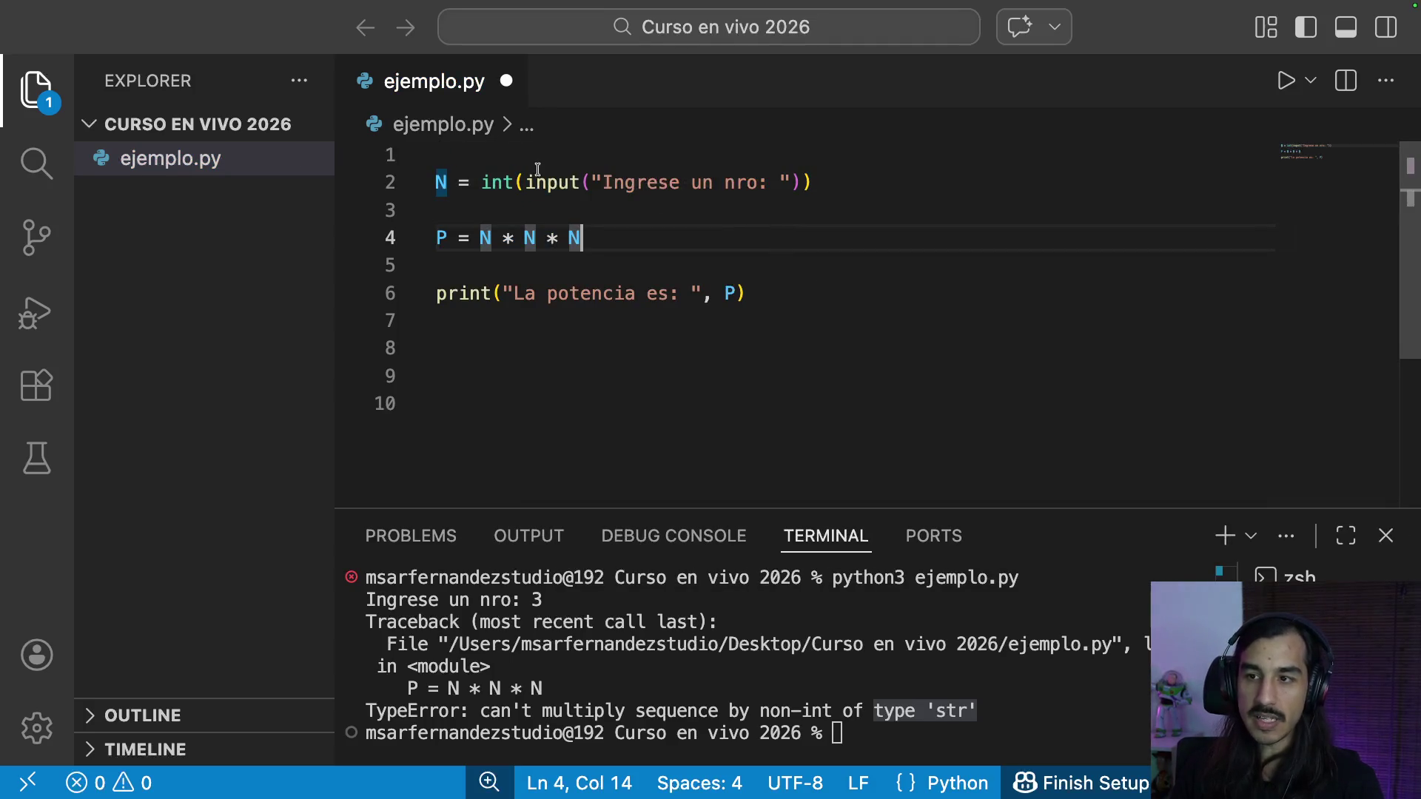
drag(546, 182, 669, 183)
click(780, 182)
drag(482, 182, 811, 182)
click(882, 183)
key(super+s)
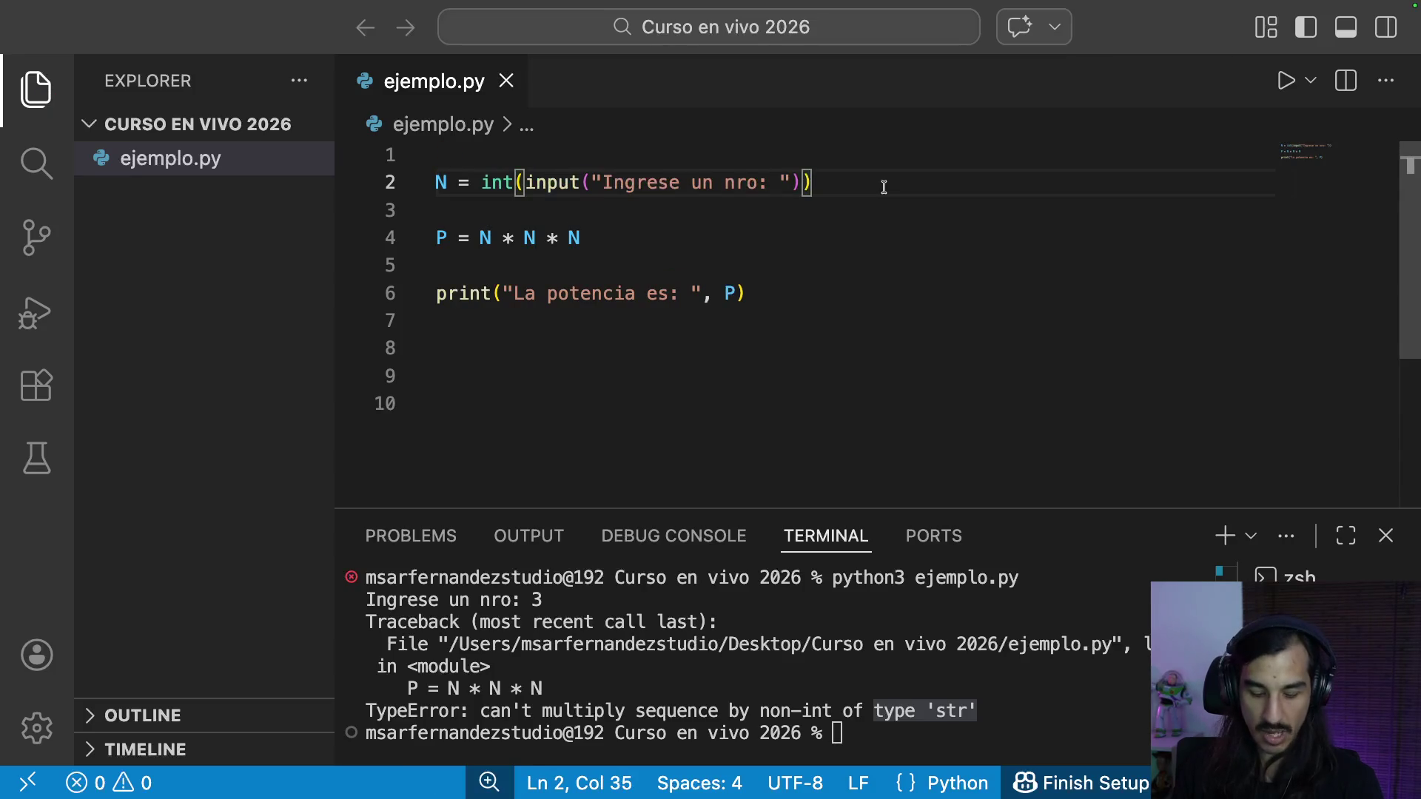
Step: Clear the terminal, rerun the script with 2 and highlight the La potencia es: 8 result
click(961, 744)
text(clear)
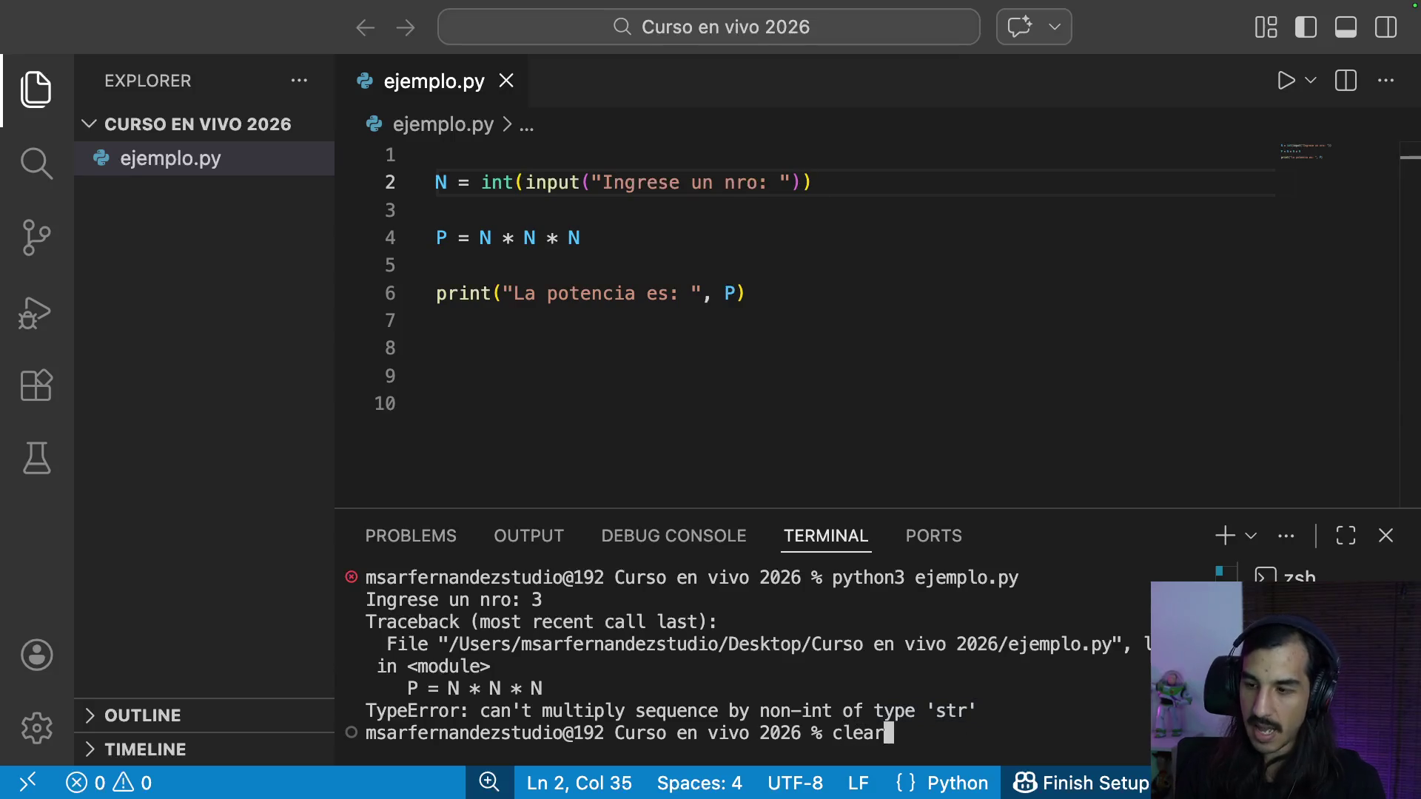
key(Return)
text(python3 ejemplo.py)
key(Return)
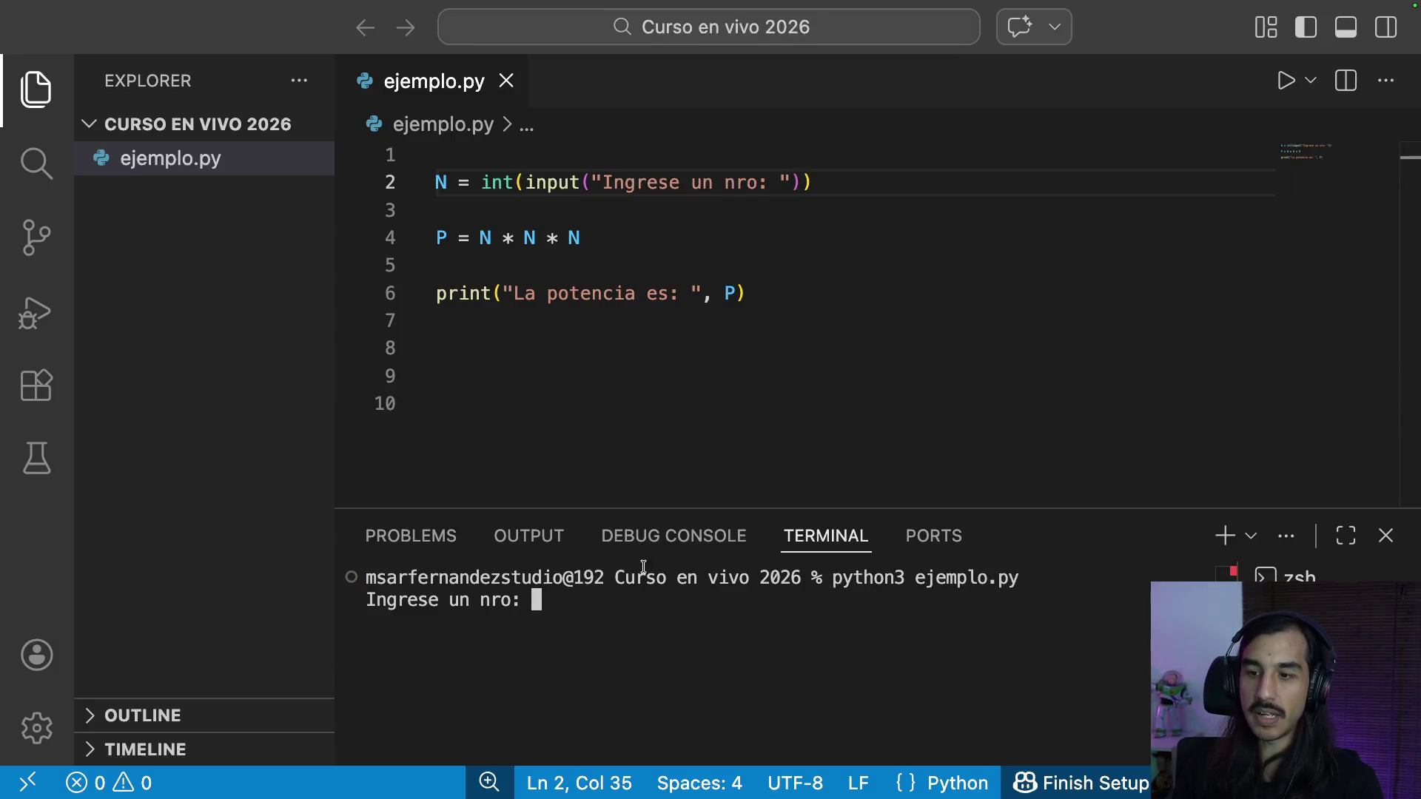
text(2)
key(Return)
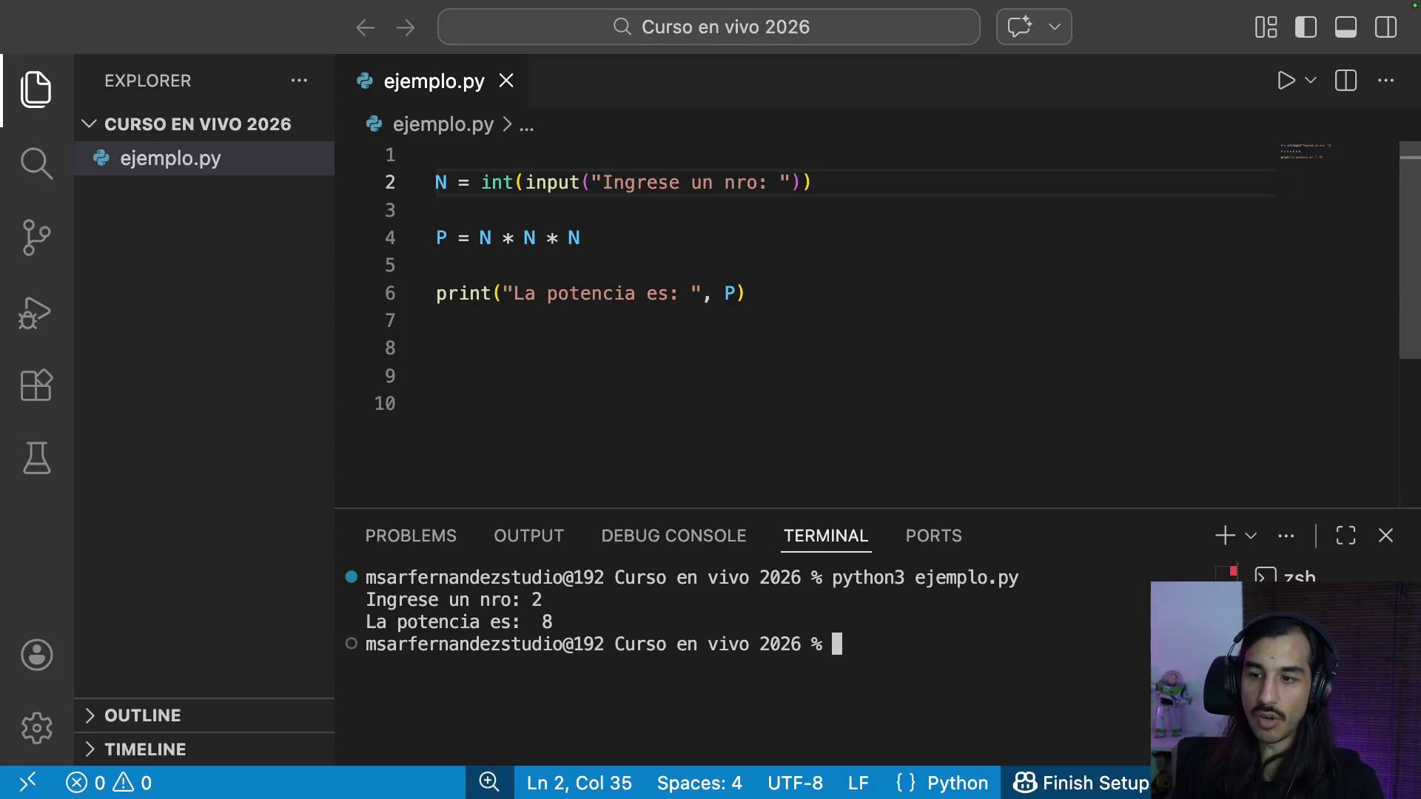
drag(418, 622, 603, 622)
click(634, 619)
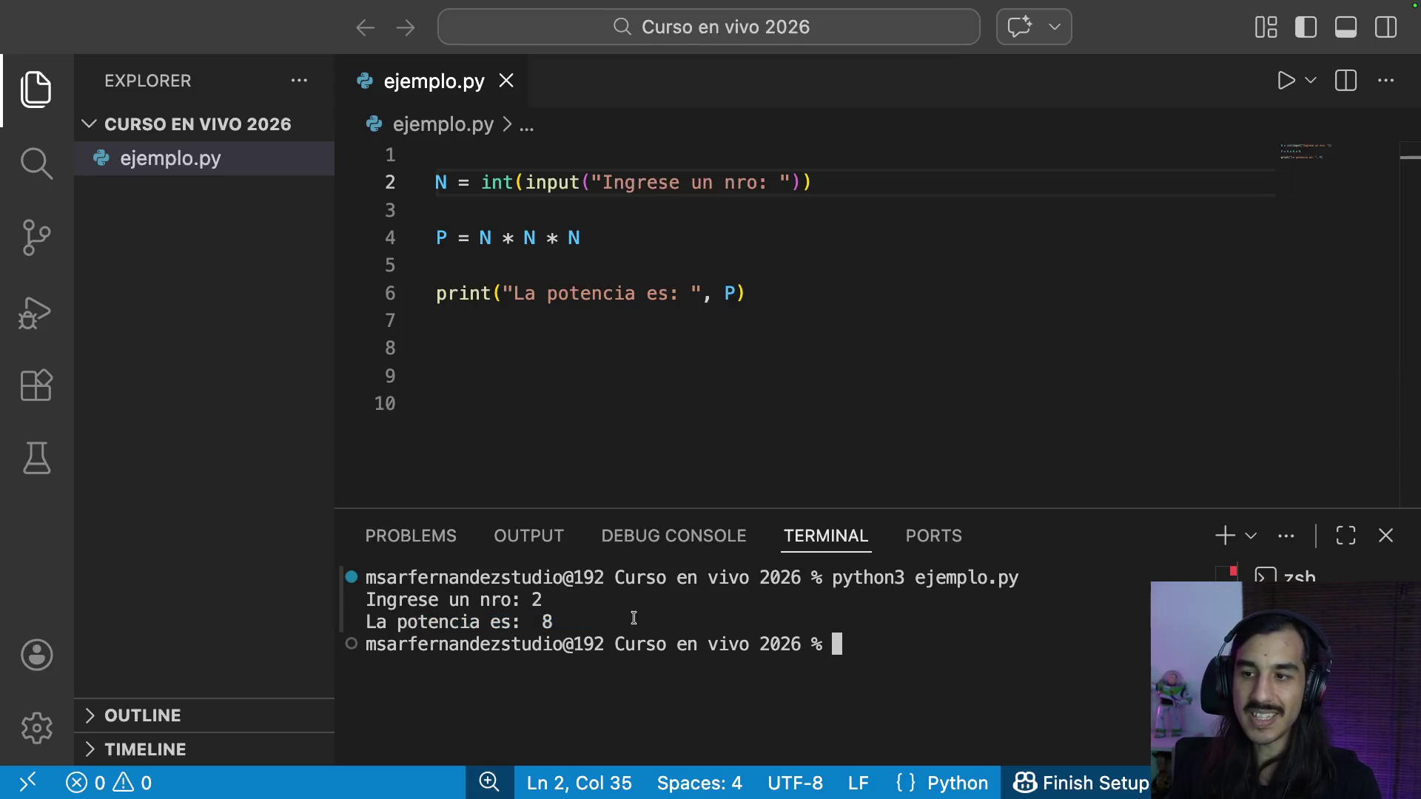
Step: Delete the cube code on lines 2–6 and switch to the draw.io flowchart in the browser
click(704, 325)
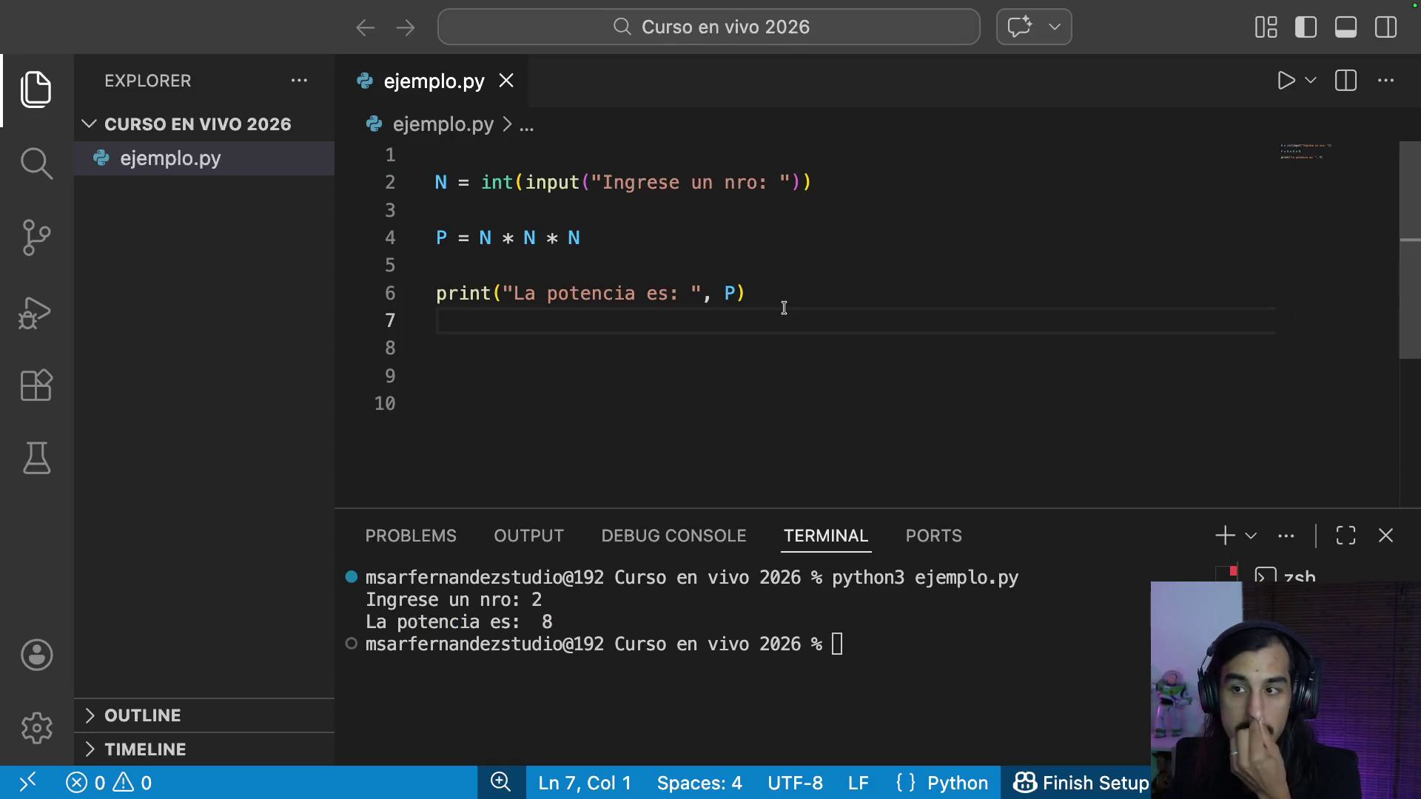
click(770, 368)
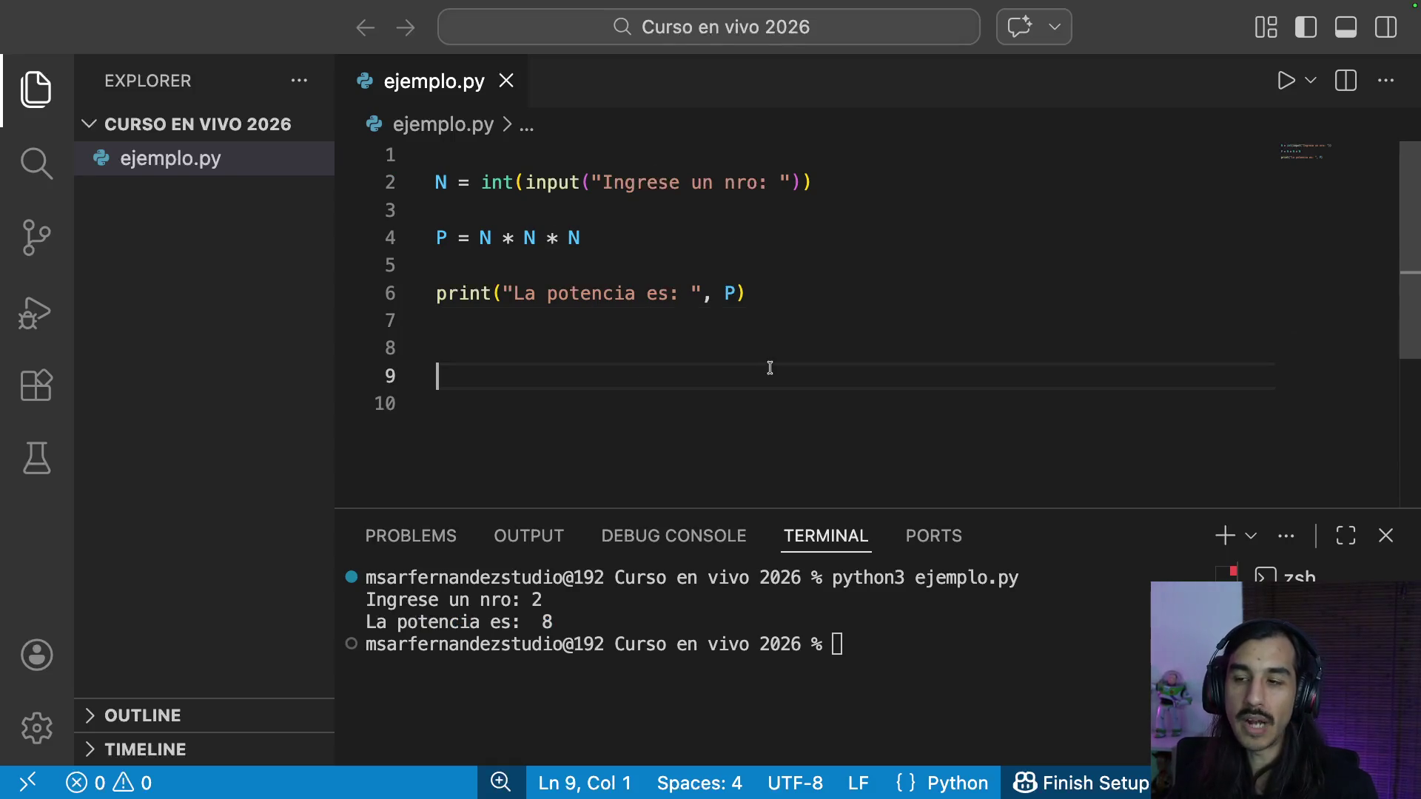
click(708, 325)
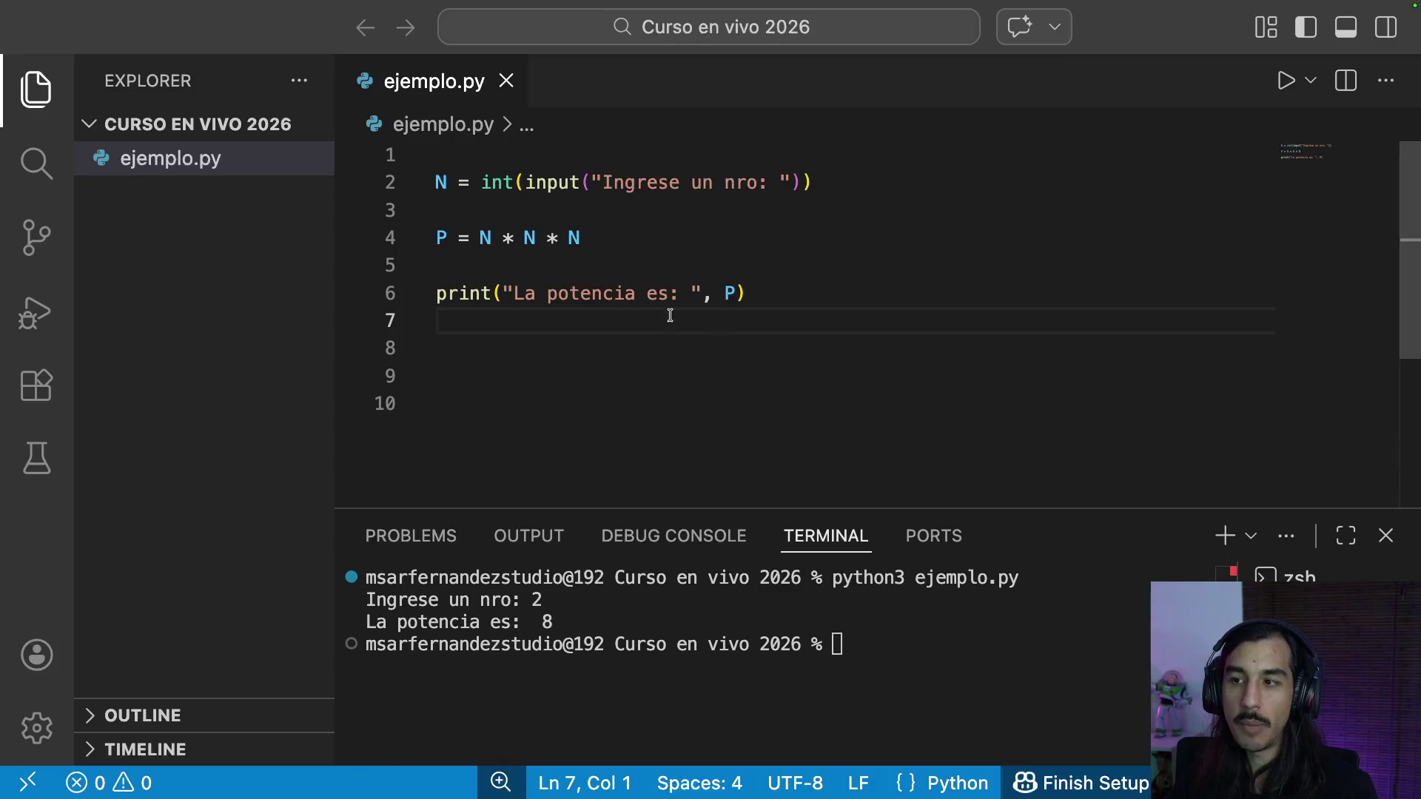
drag(689, 322, 345, 170)
key(BackSpace)
key(super+Tab)
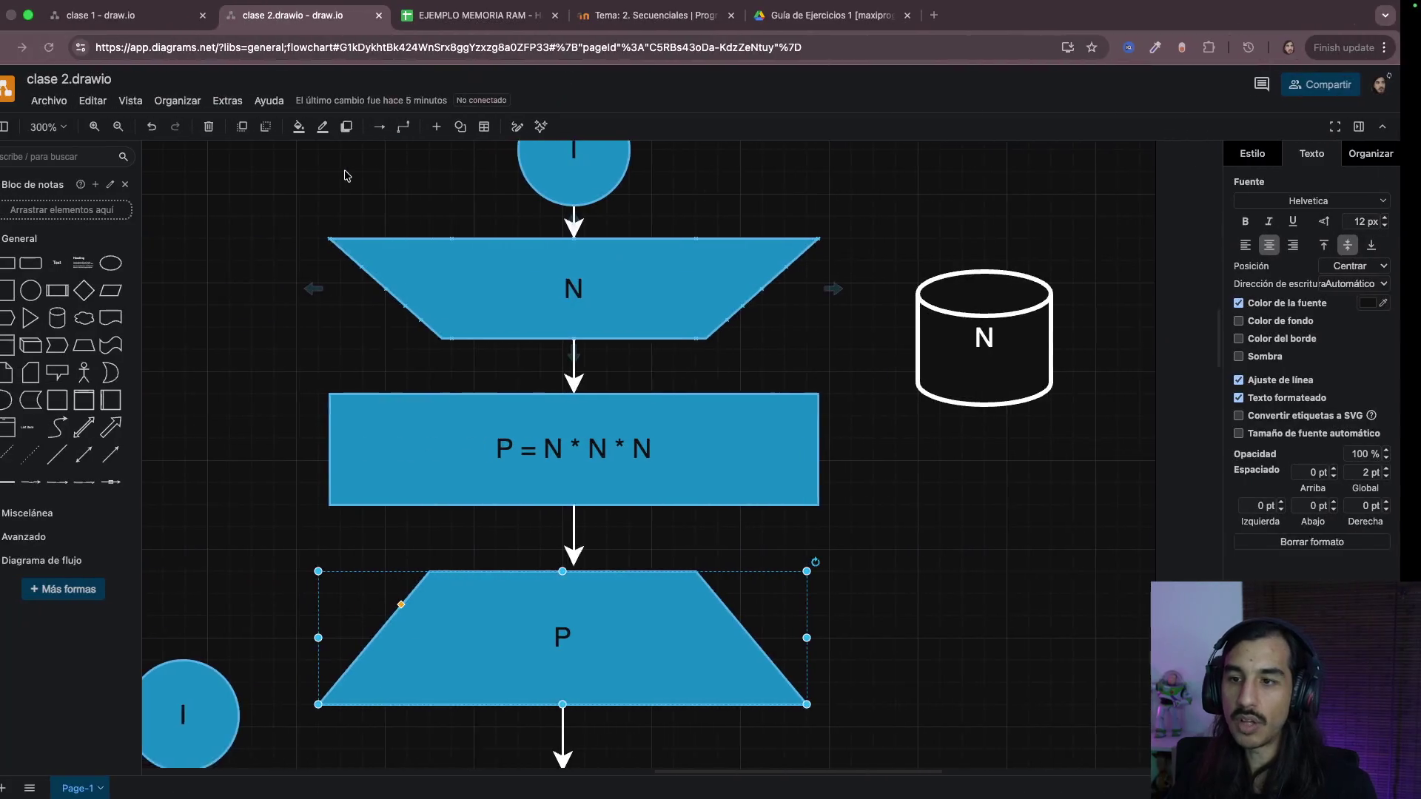
scroll(514, 410, down, 5)
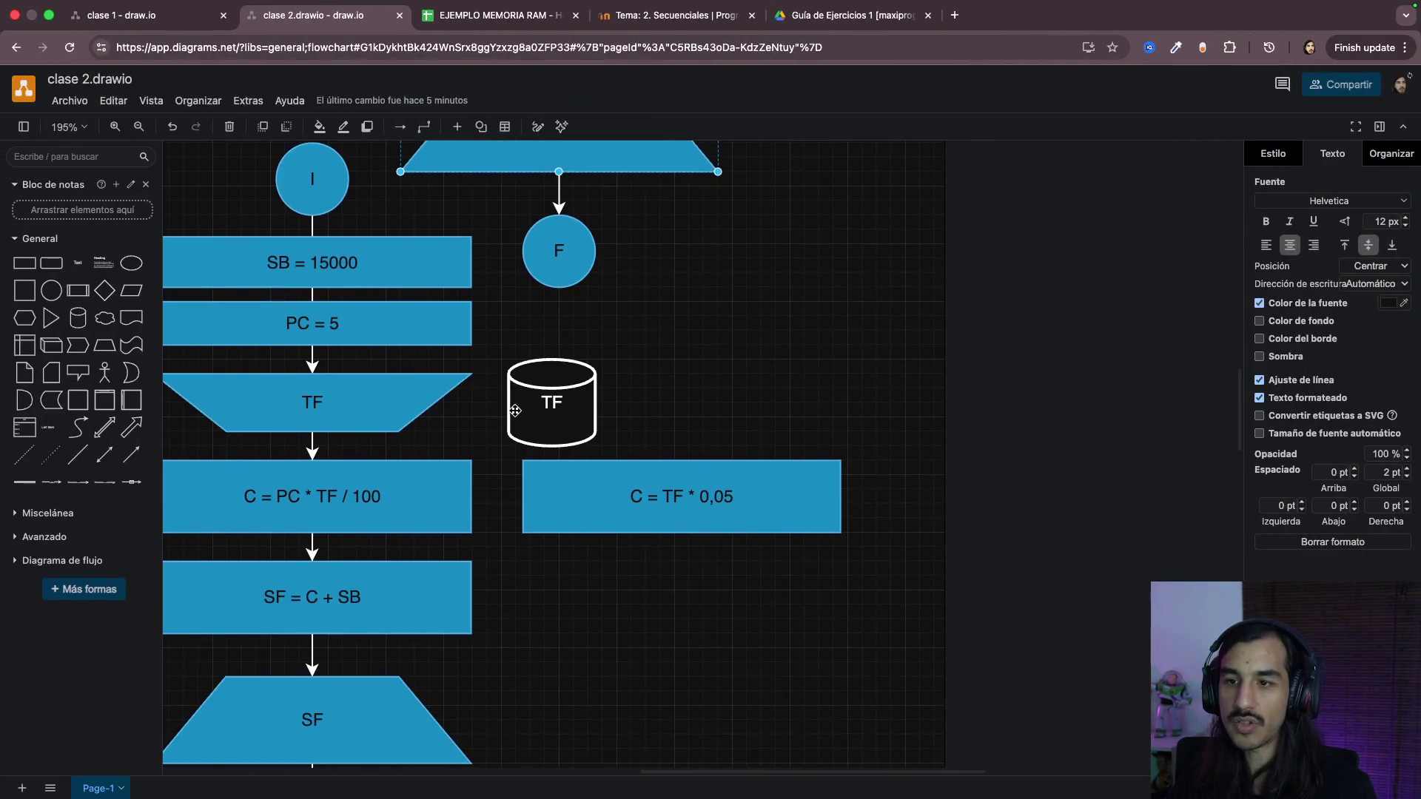
scroll(515, 412, left, 2)
scroll(515, 415, left, 2)
Step: Check the SB = 15000 step in draw.io and write SB = 15000 in ejemplo.py
click(529, 214)
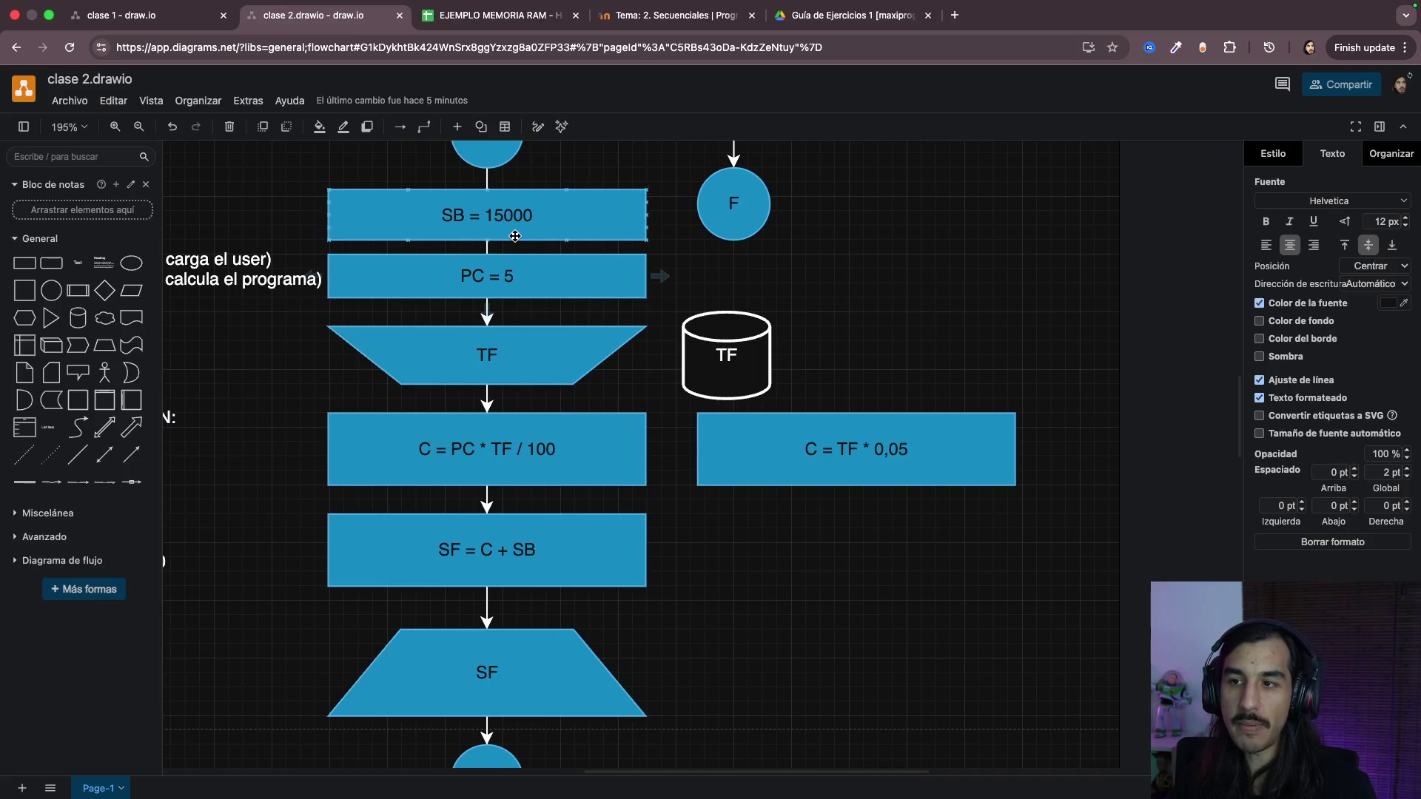
scroll(516, 235, up, 2)
key(super+Tab)
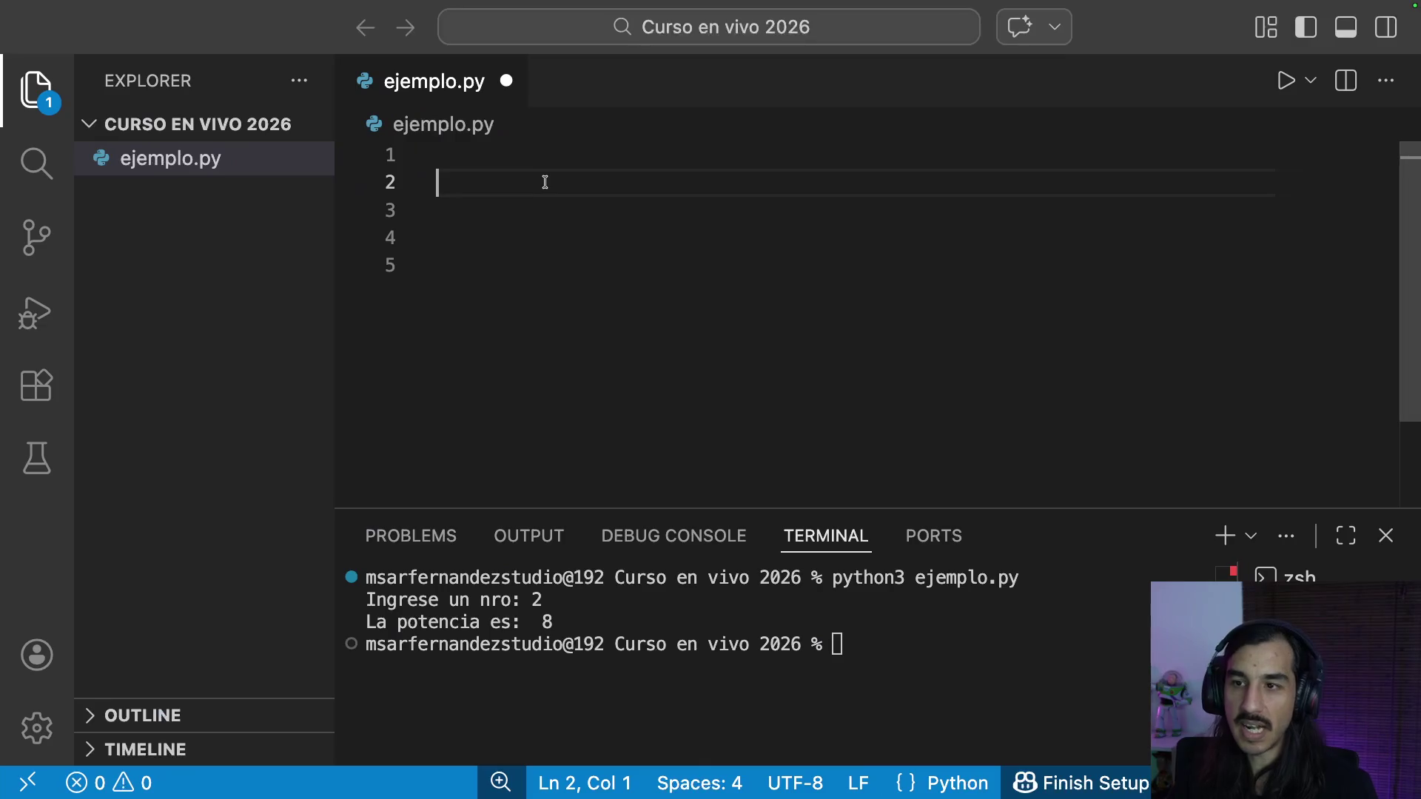
text(SB = 1)
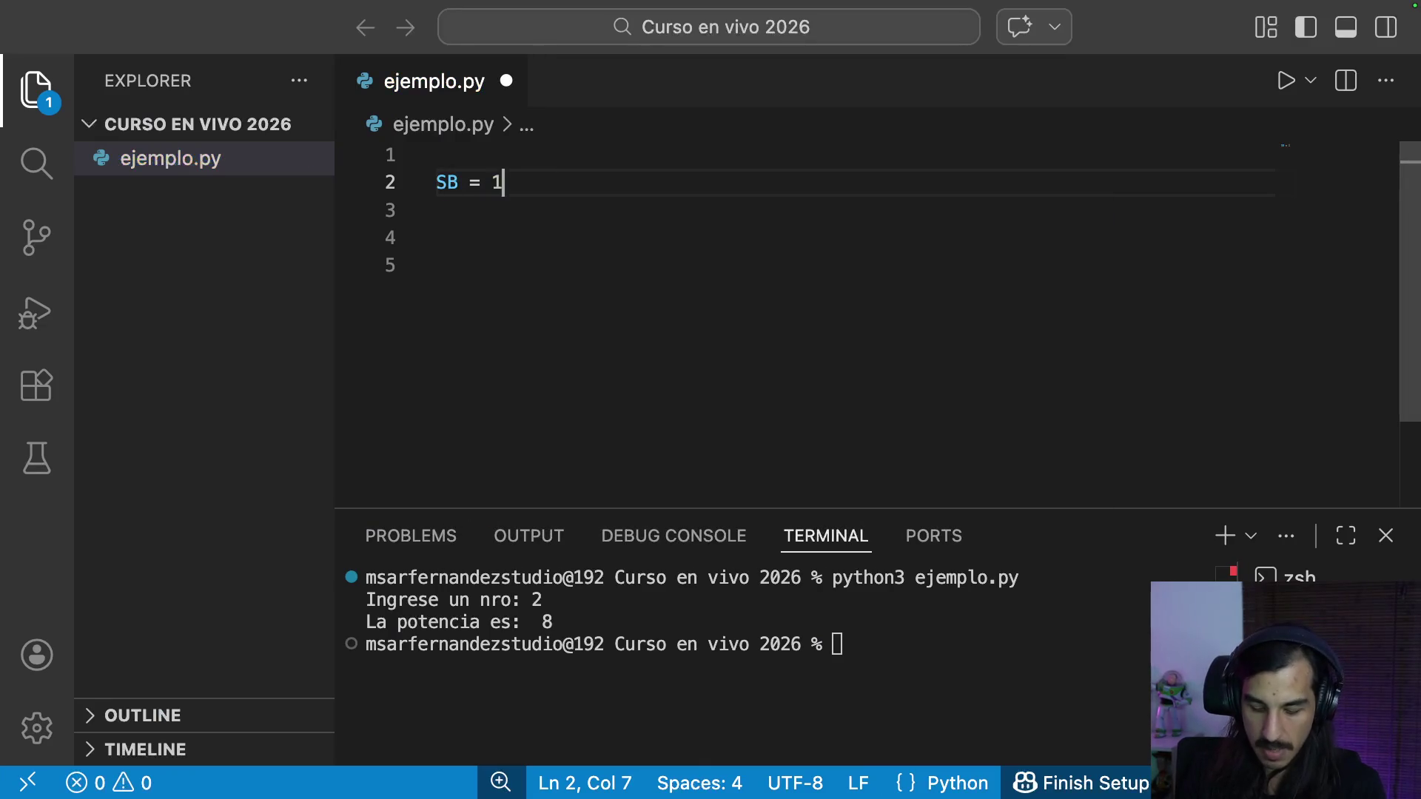
text(5000)
key(Return)
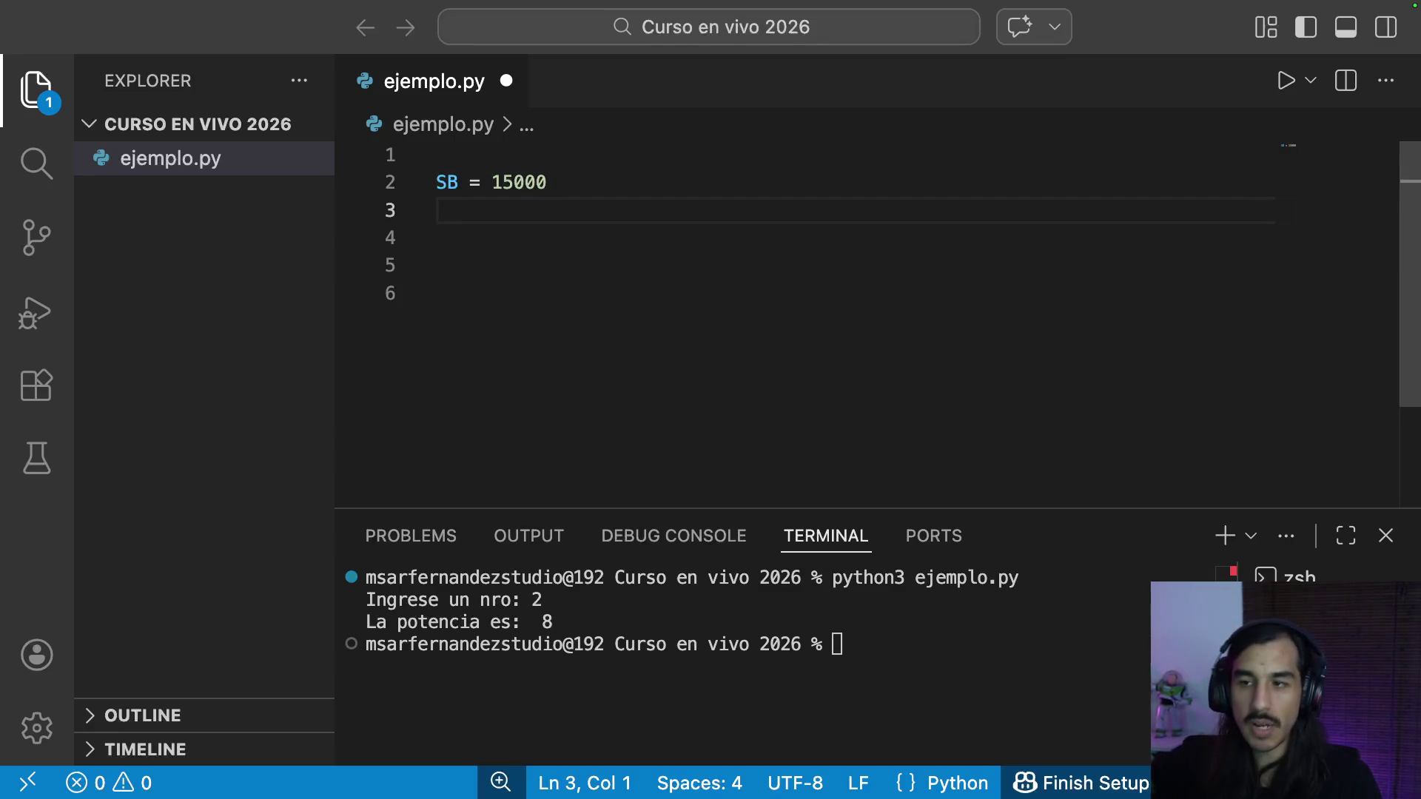
Step: Check the next step in draw.io and write PC = 5 on the following line
key(super+Tab)
key(super+Tab)
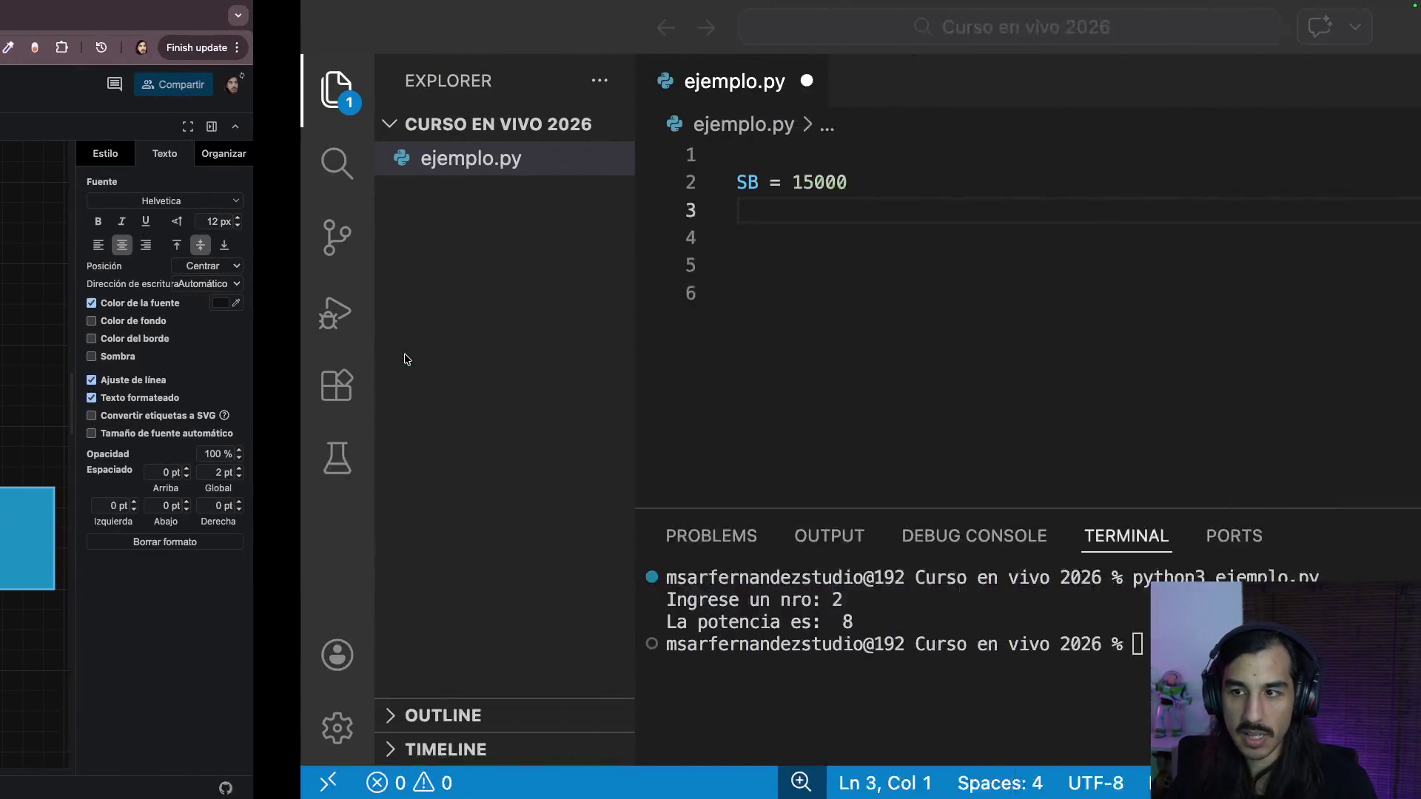
text(PC = 5)
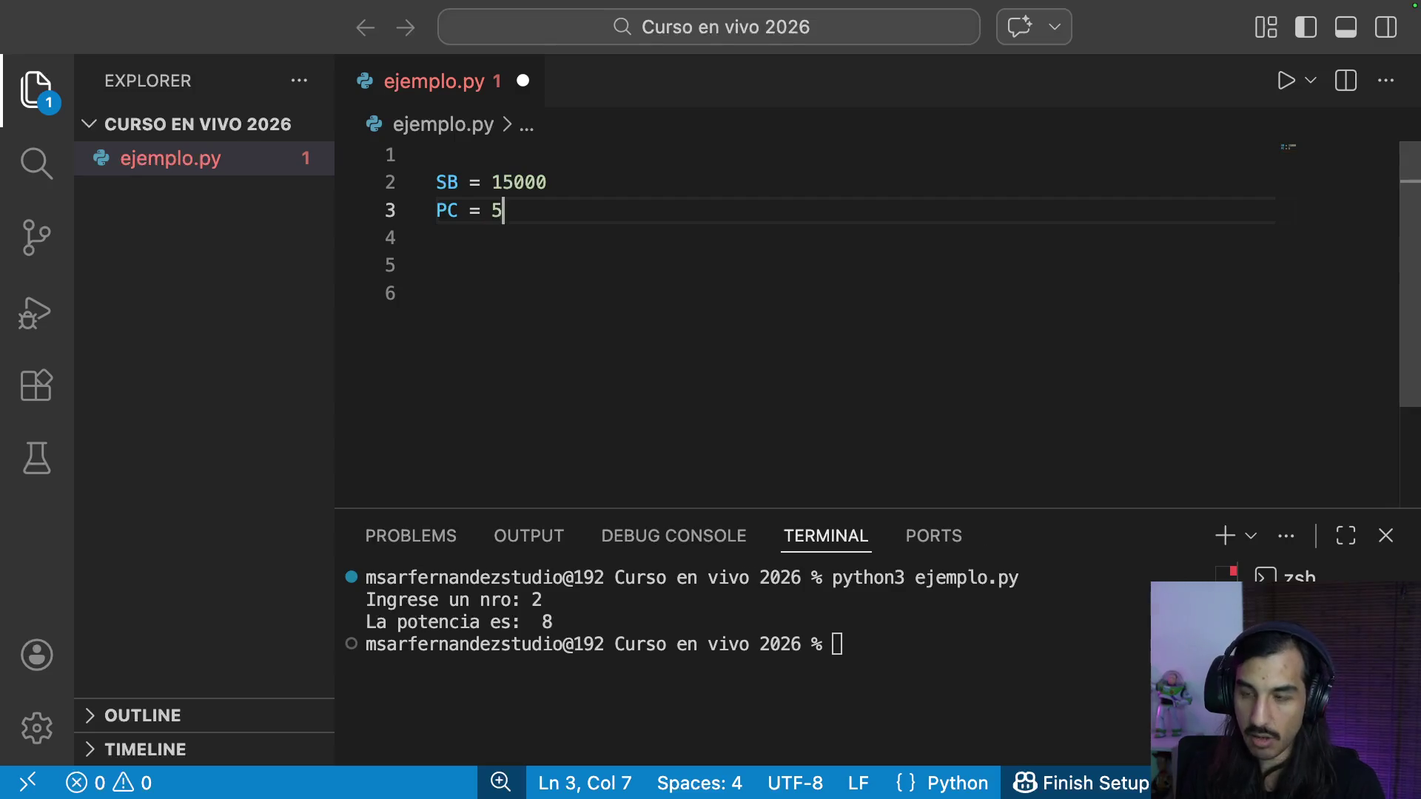
key(Return)
key(Return)
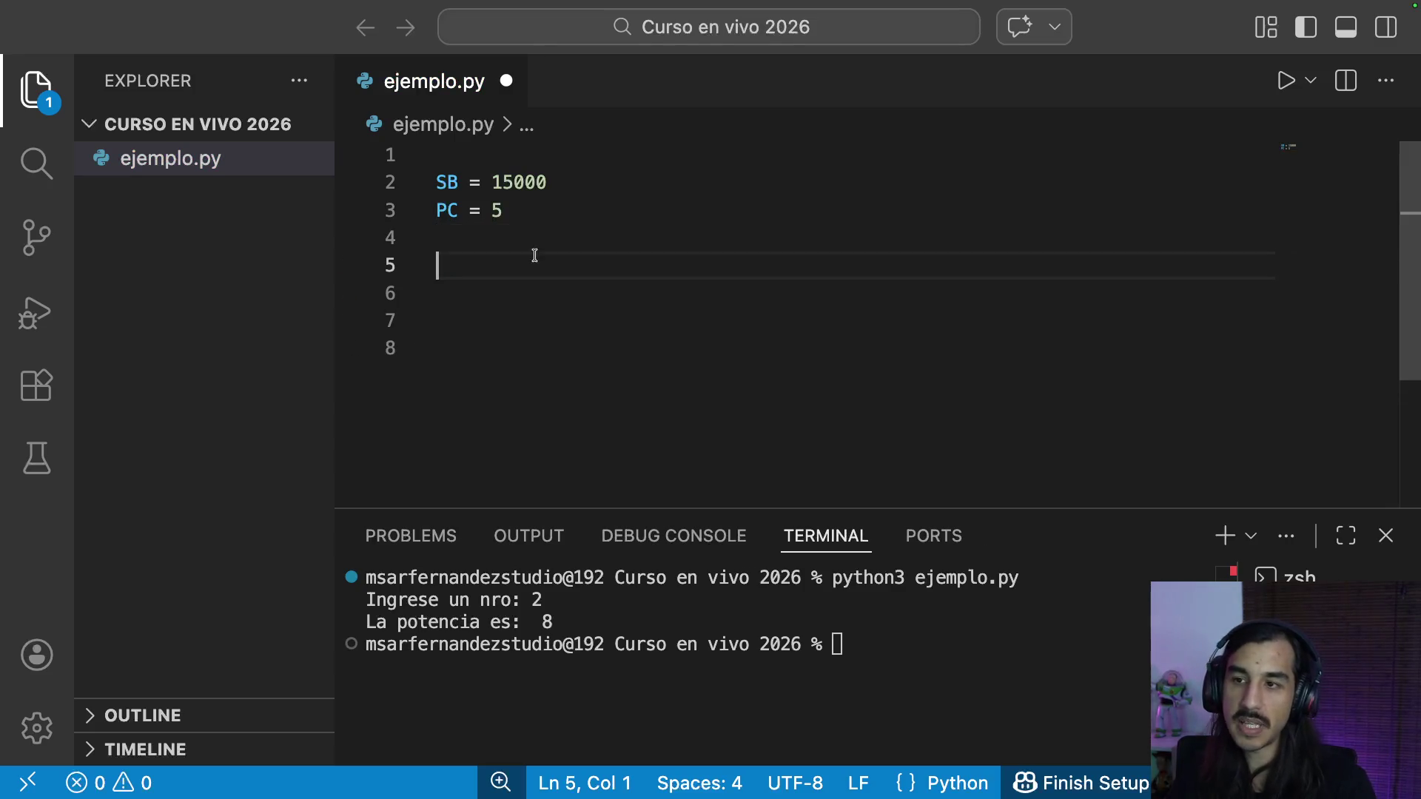
key(ctrl+Left)
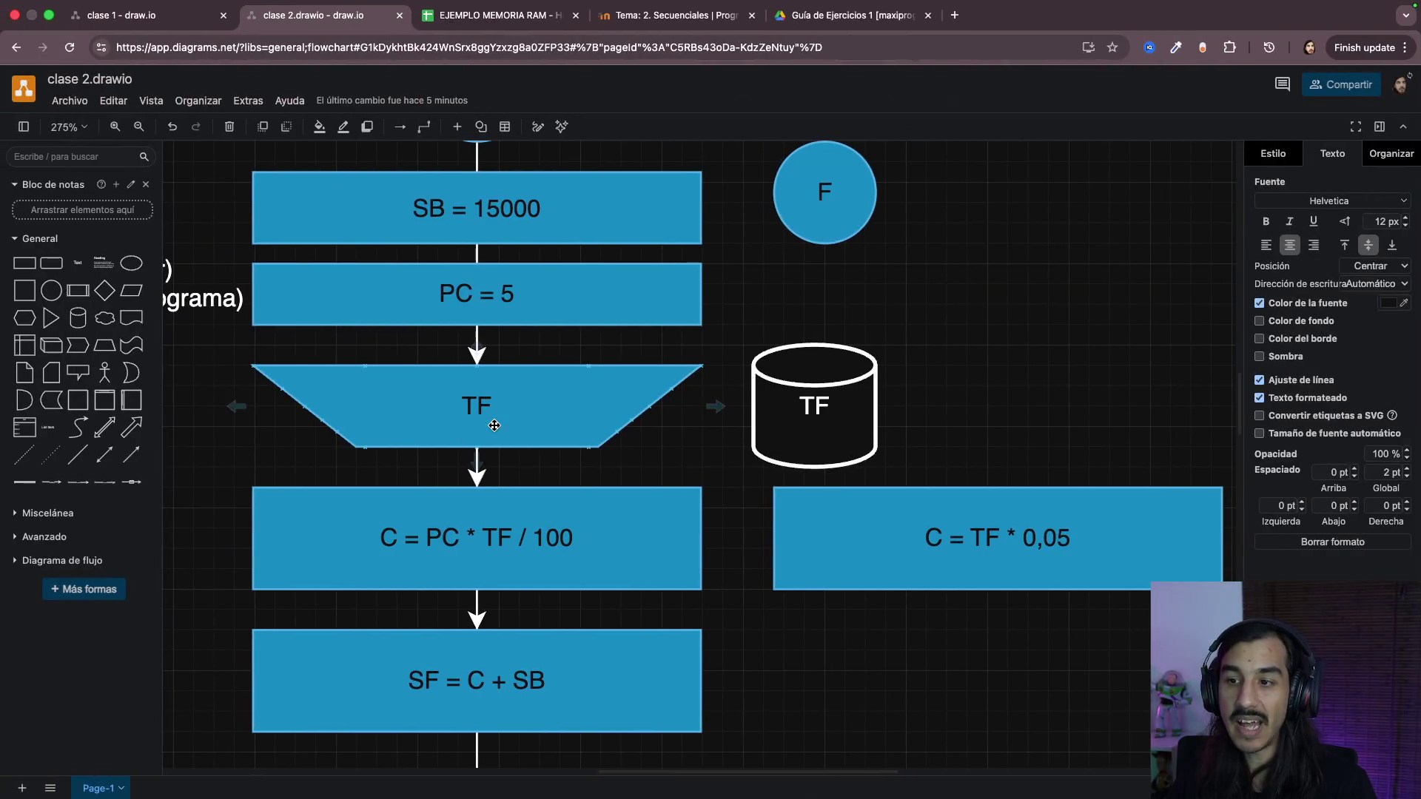
key(ctrl+Right)
text(T)
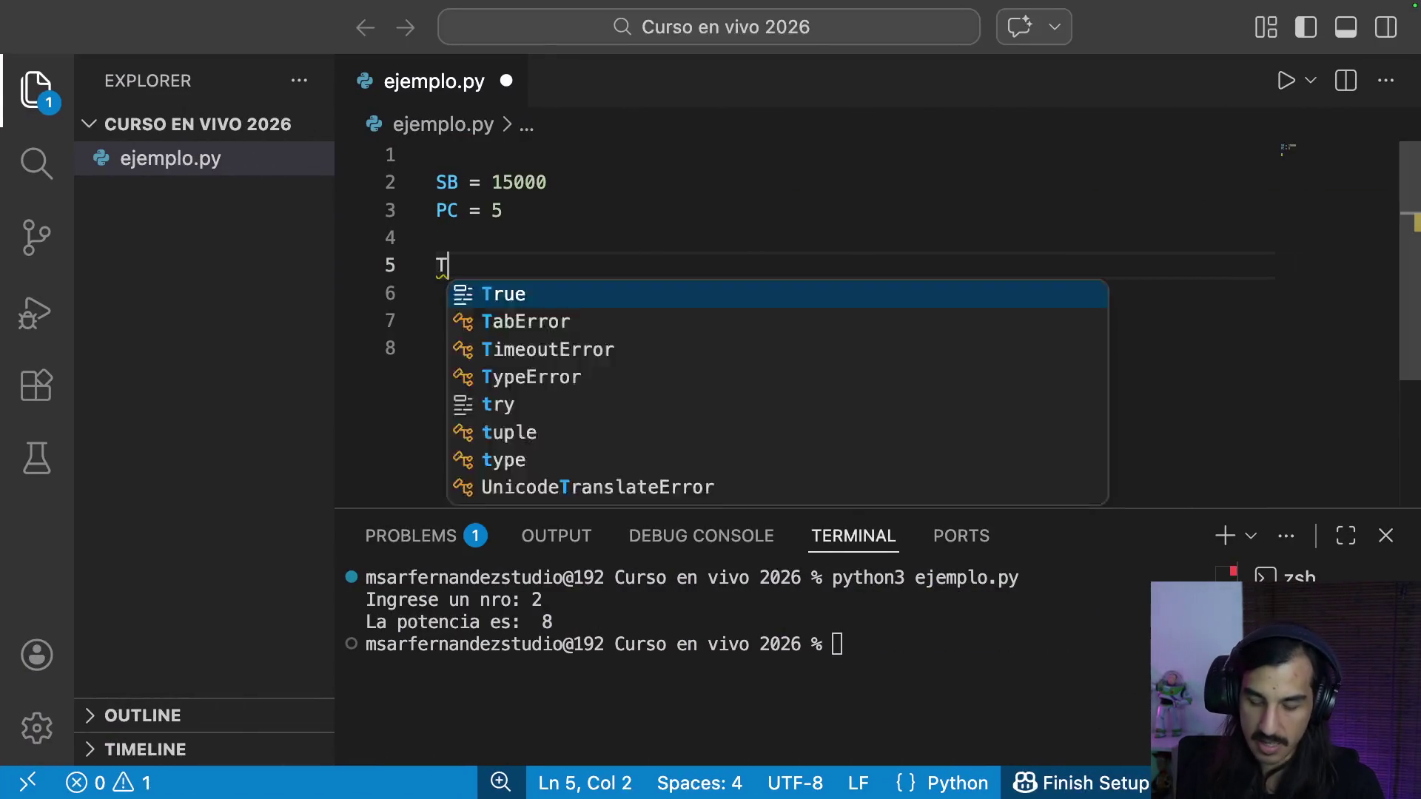
text(F = )
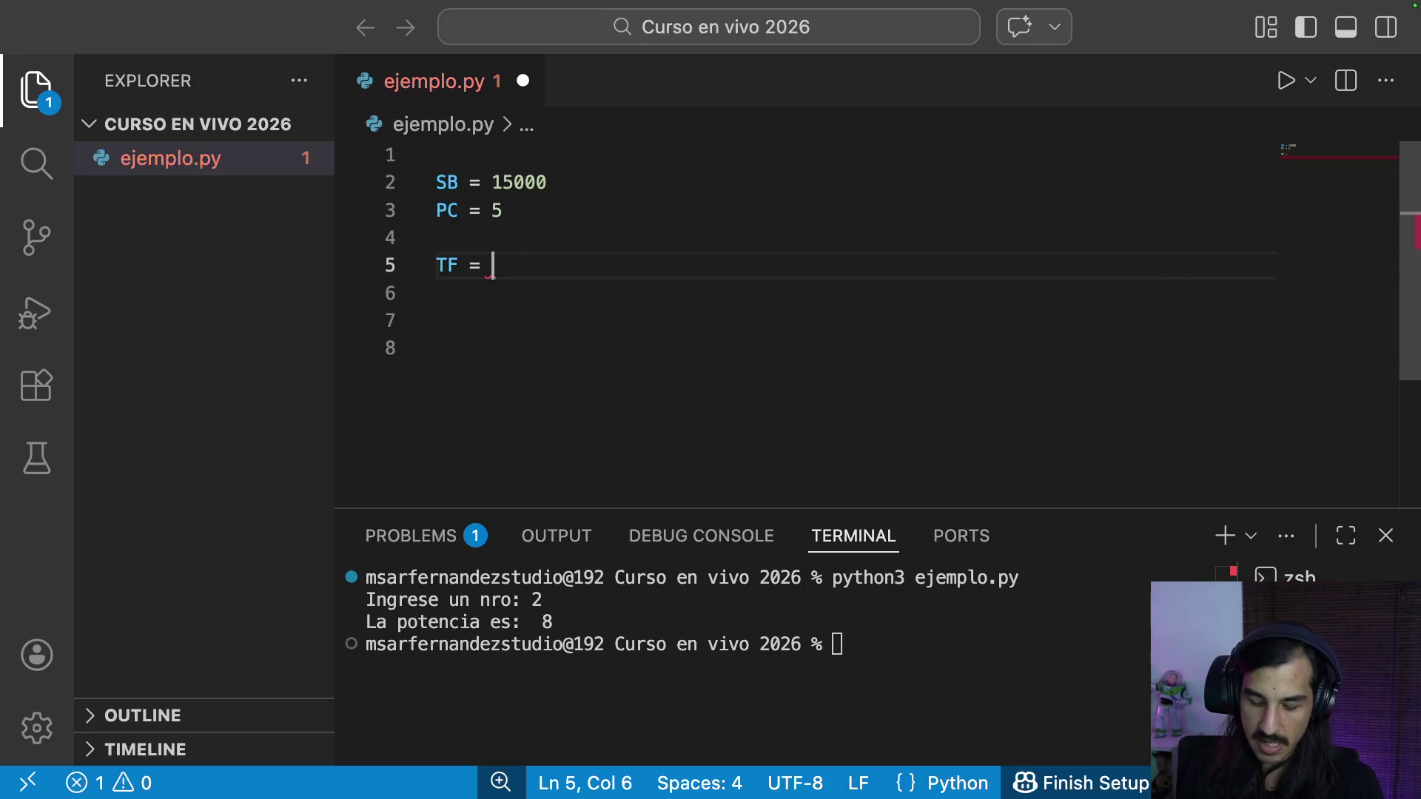
text(int()
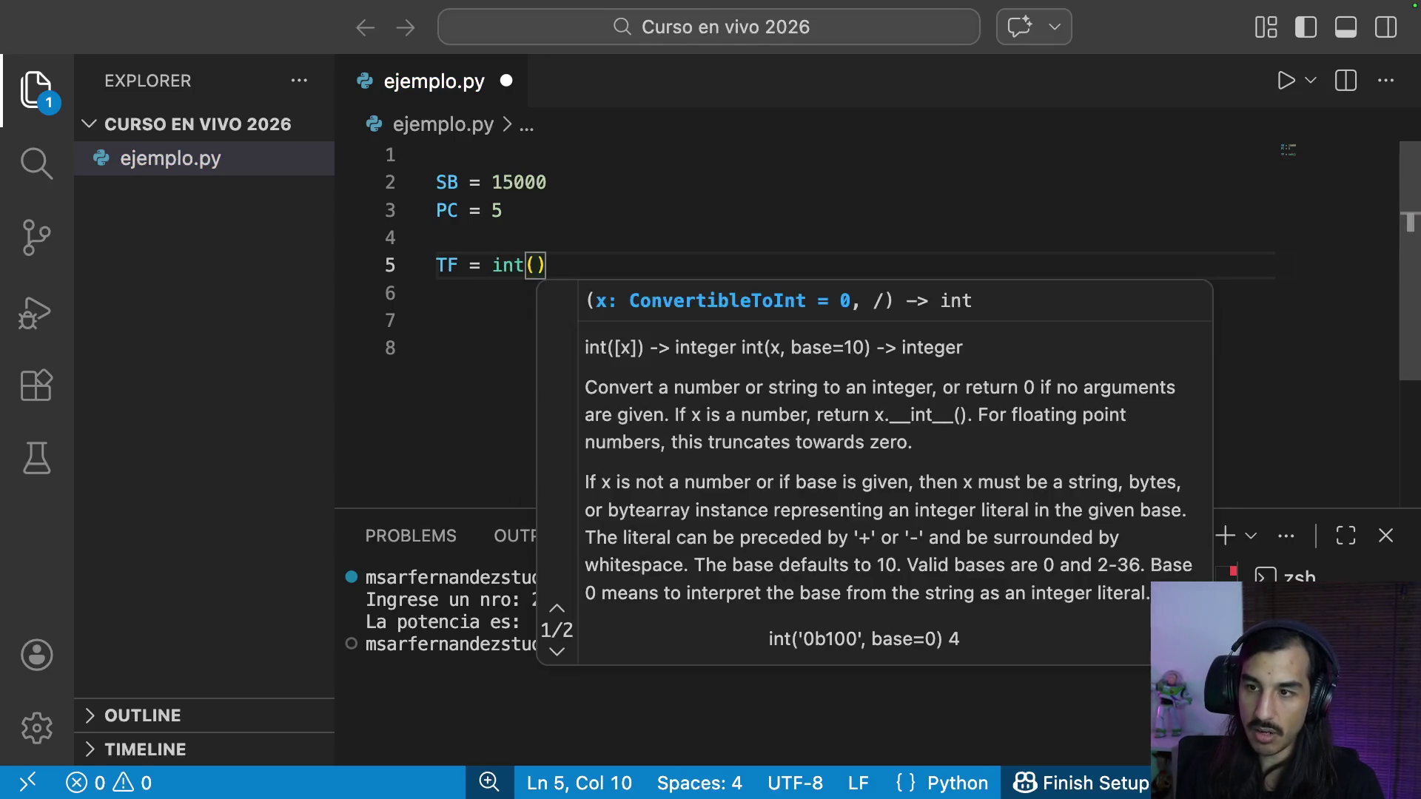
text(input)
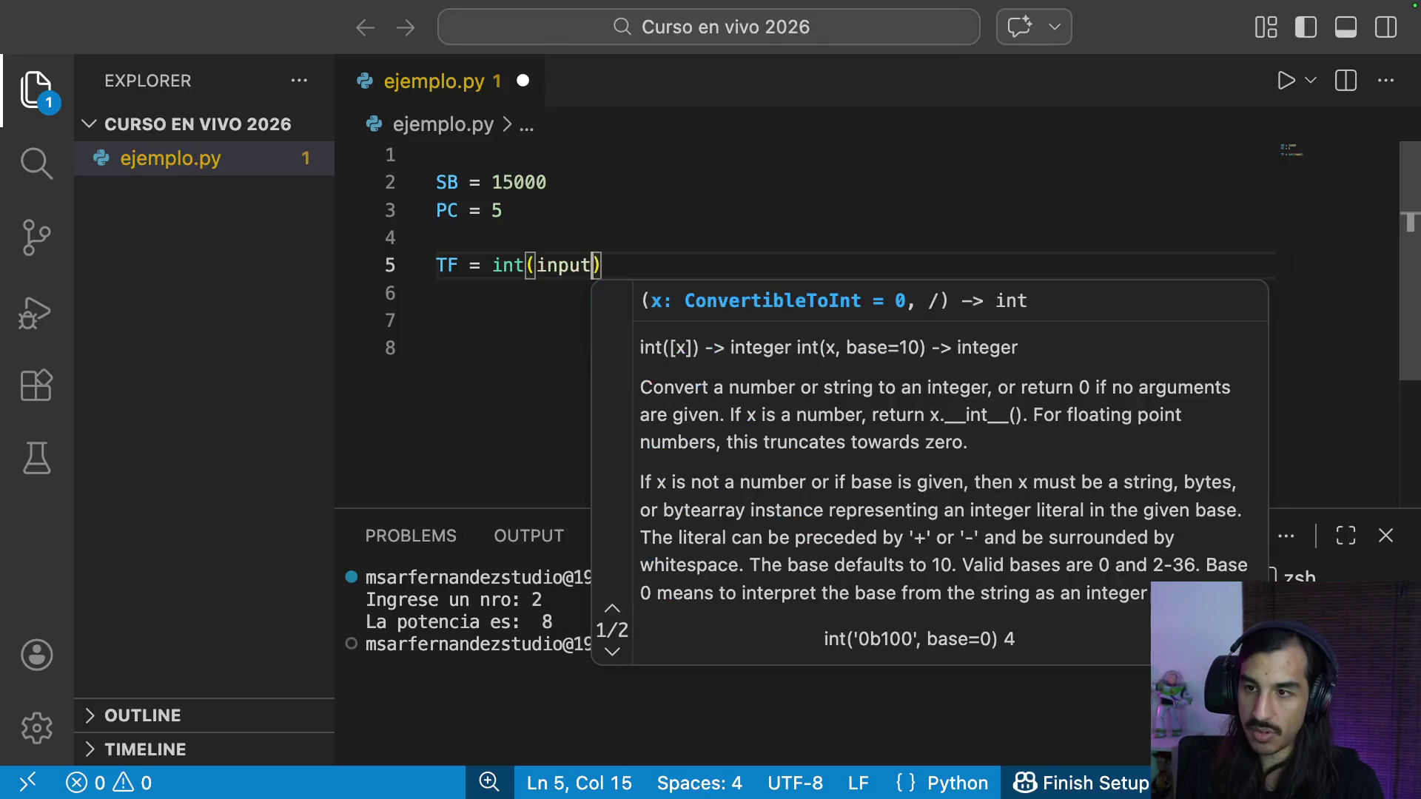
text(("Ingrese)
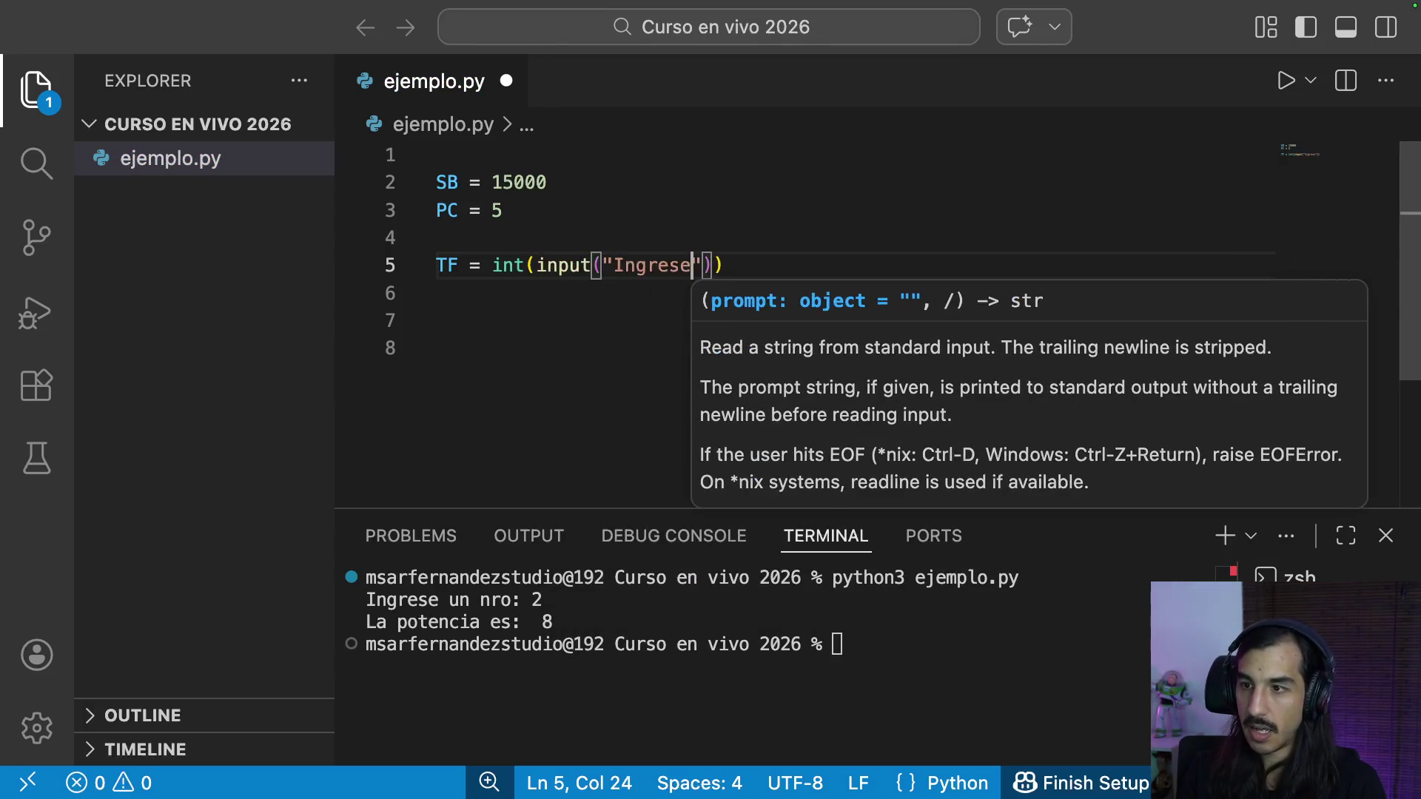
text( el total fact)
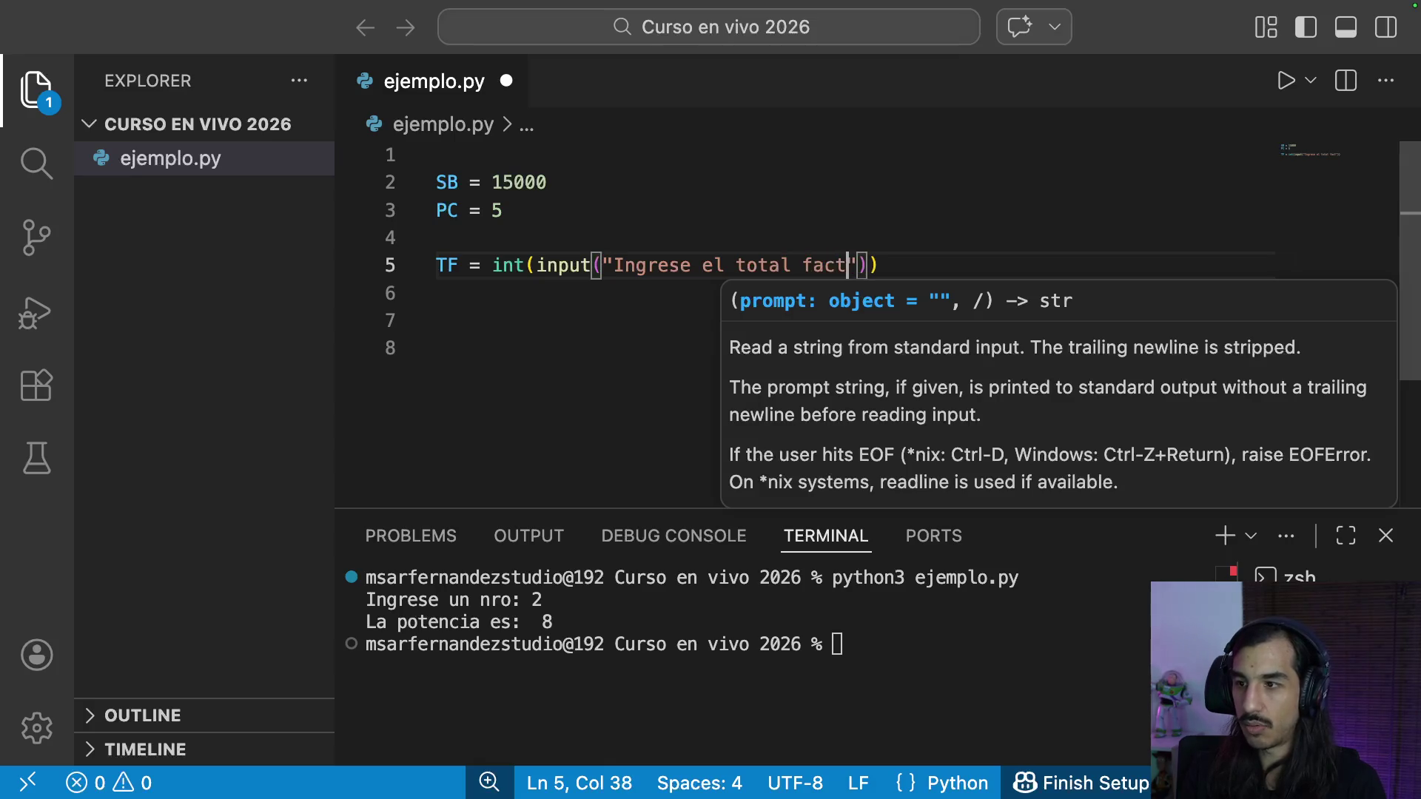
text(urado:)
Step: Finish TF = int(input("Ingrese el total facturado: ")) and look up the C formula in draw.io
key(End)
key(Return)
key(Return)
key(ctrl+Left)
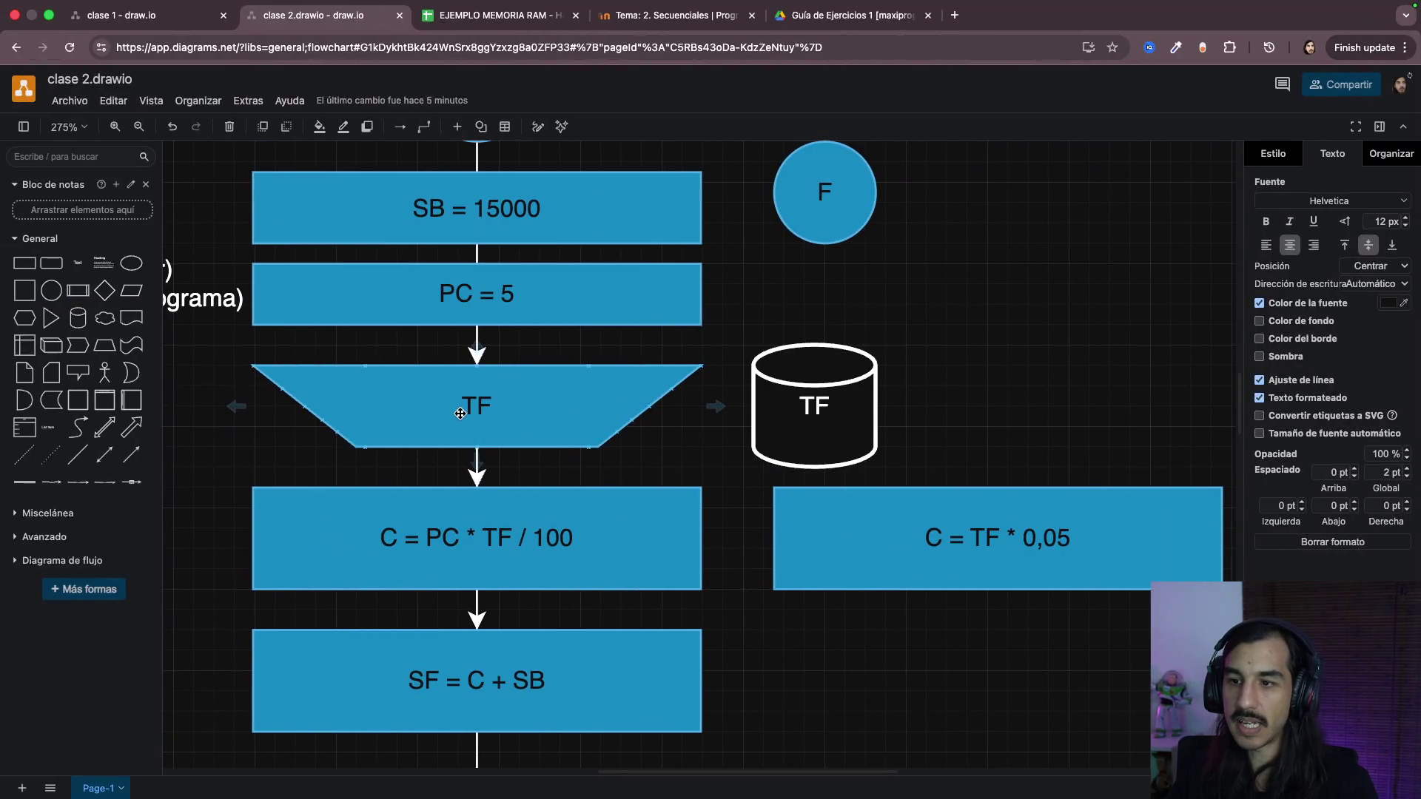
double_click(458, 550)
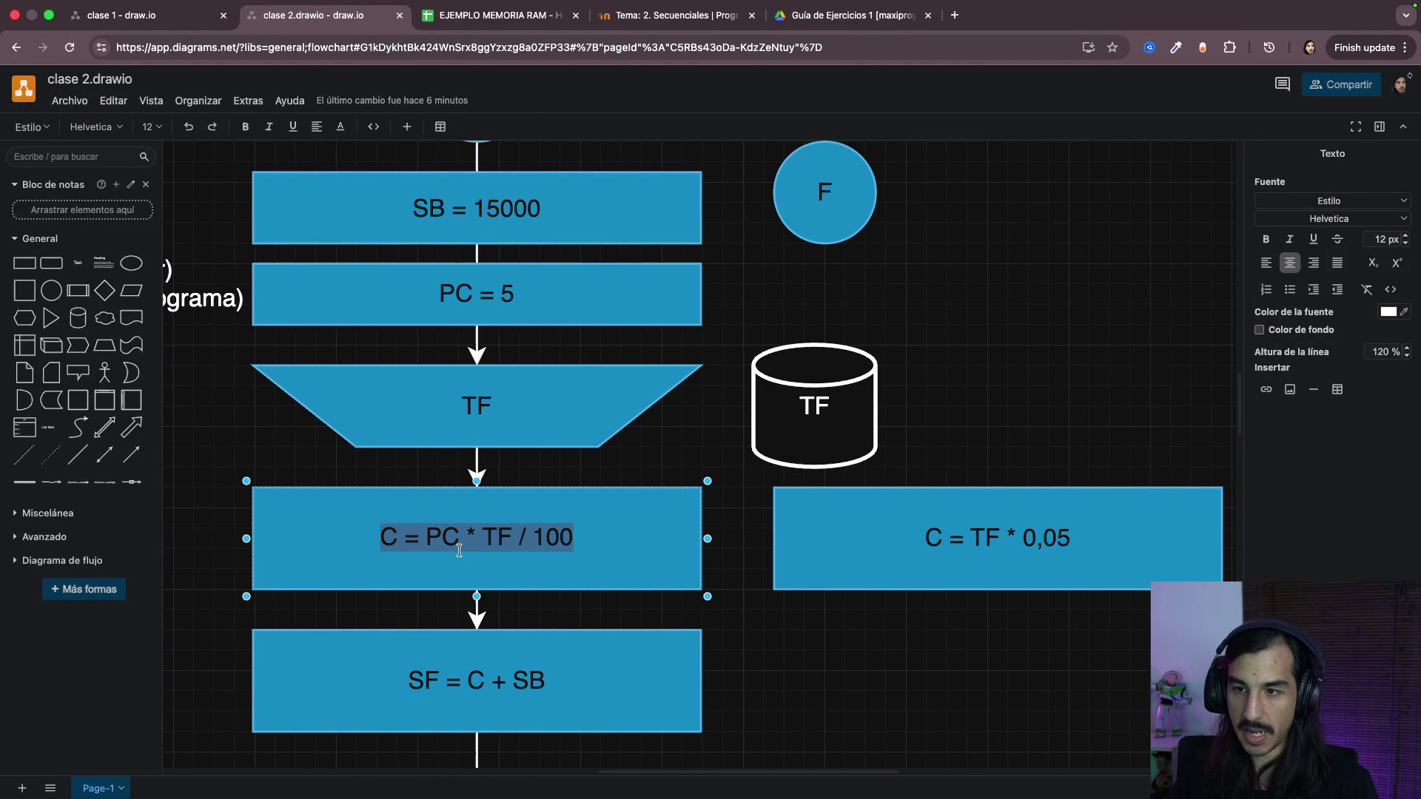
key(ctrl+Right)
text(C = PC * TF / 100)
Step: Write C = PC * TF / 100 and SF = C + SB, checking PC and TF against the flowchart
key(Return)
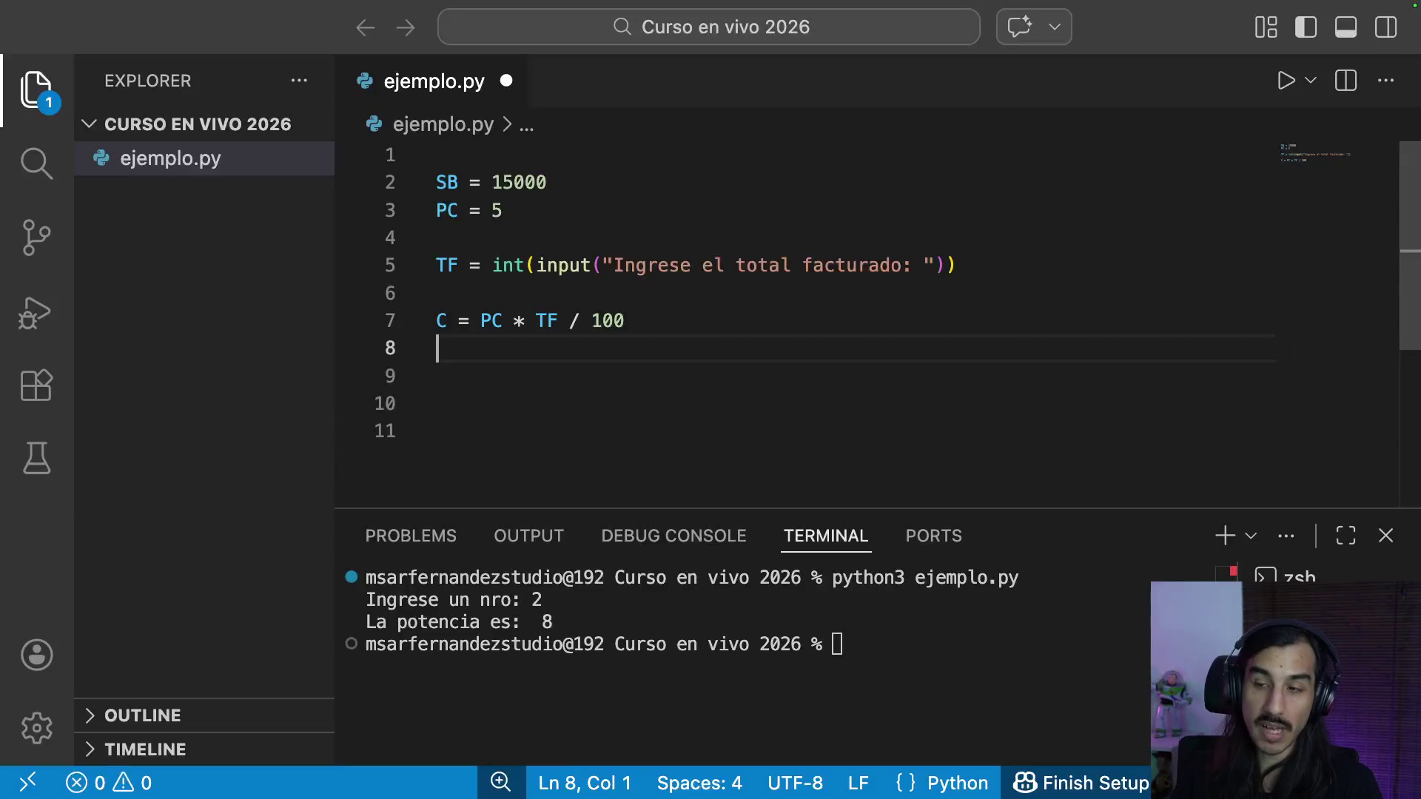
key(Return)
scroll(600, 356, down, 1)
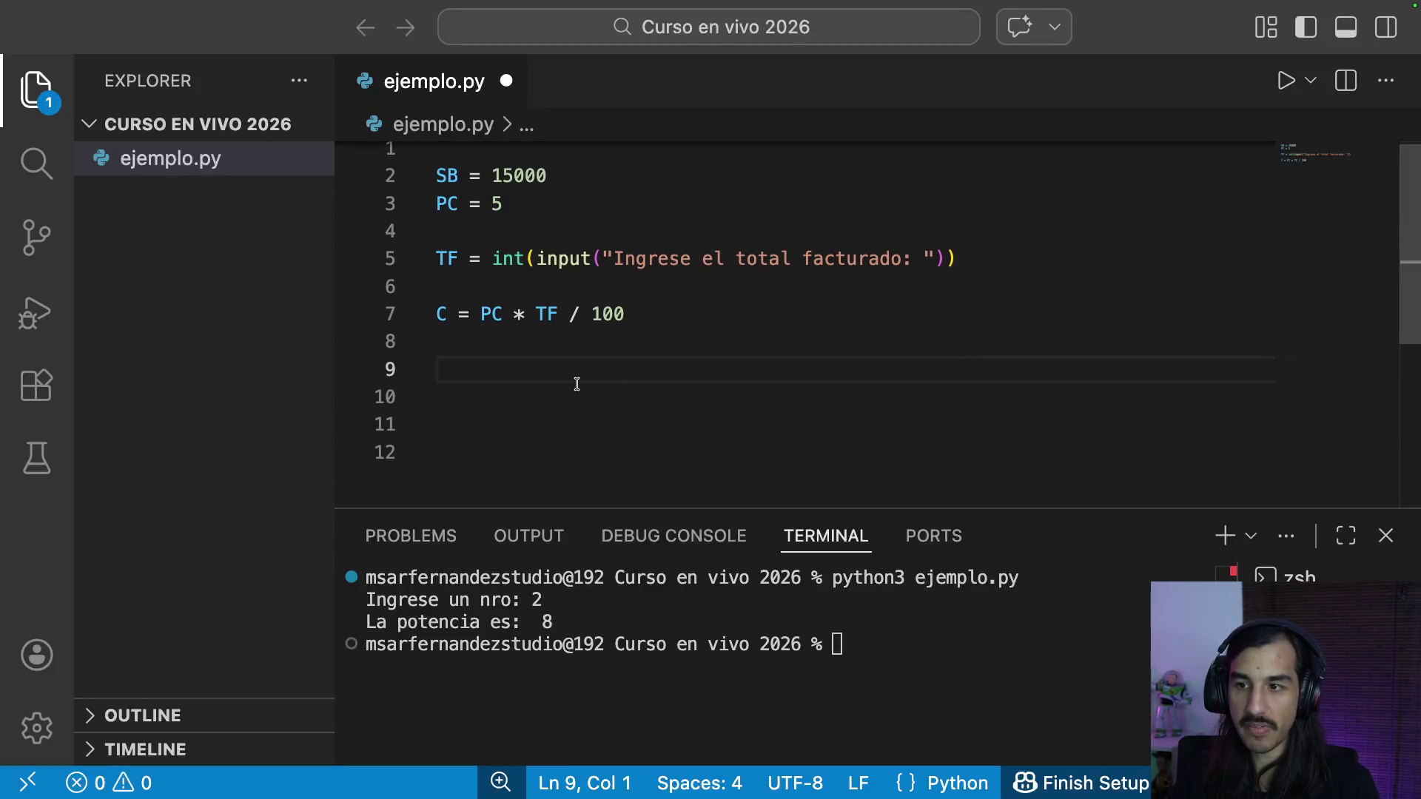
double_click(492, 313)
double_click(546, 314)
click(495, 369)
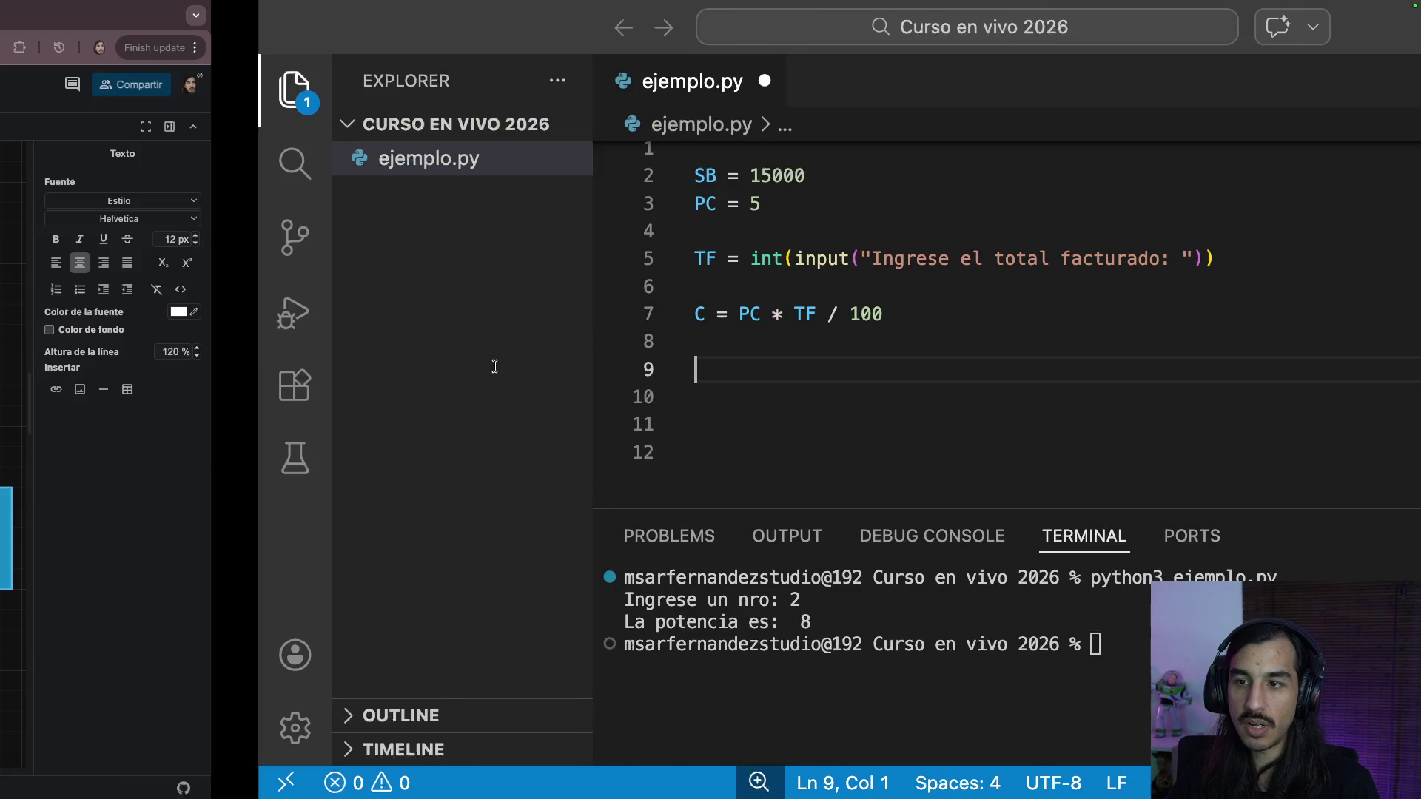
key(ctrl+Right)
text(SF = C + SB)
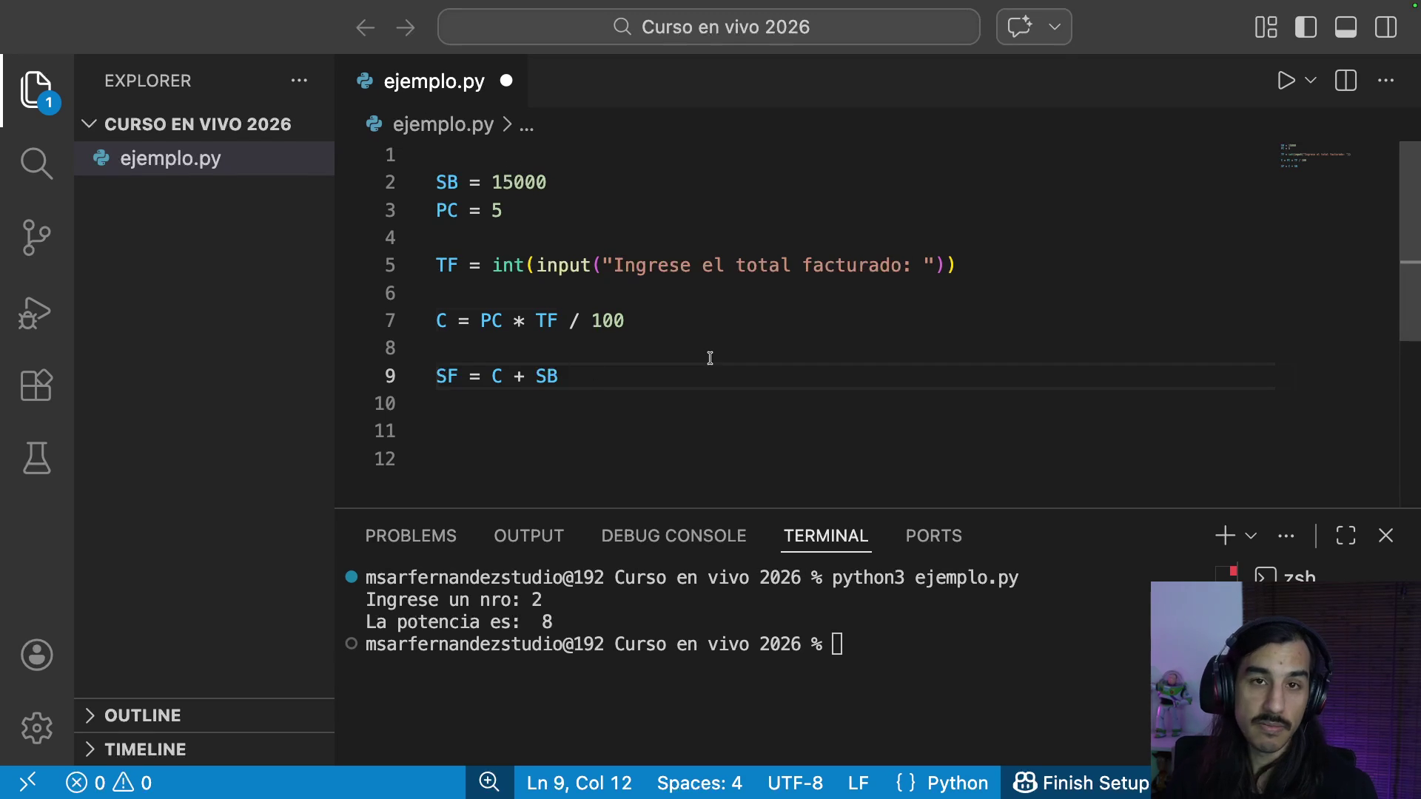
Step: Tidy the SF = C + SB formula line and position the cursor below it for the print call
key(Up)
key(BackSpace)
key(Down)
key(Down)
key(Down)
drag(487, 346, 573, 351)
drag(459, 182, 546, 182)
double_click(444, 348)
scroll(445, 348, down, 2)
key(Down)
key(Down)
text(pritn()
key(BackSpace)
key(BackSpace)
key(BackSpace)
text(nt("El sueldo a cobrar es: ",)
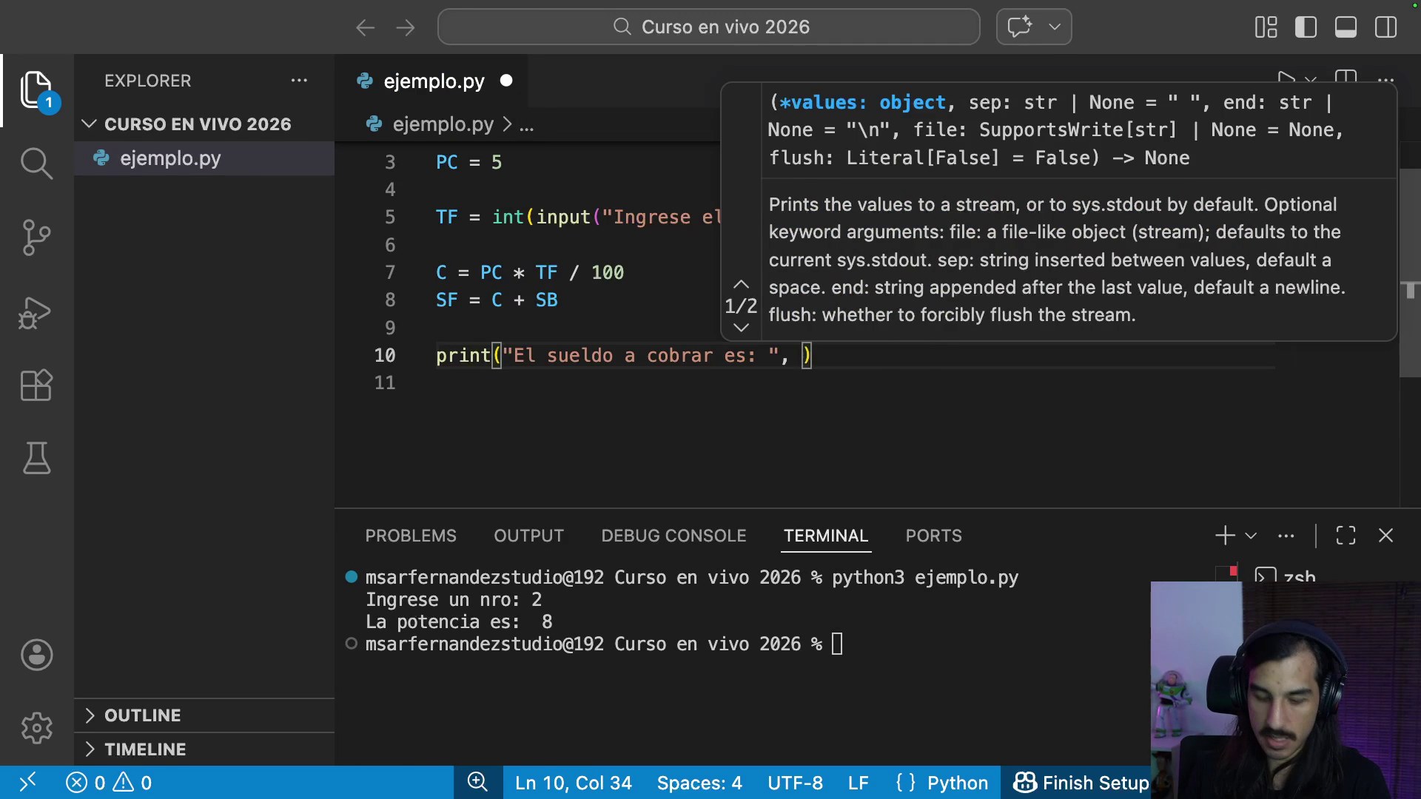